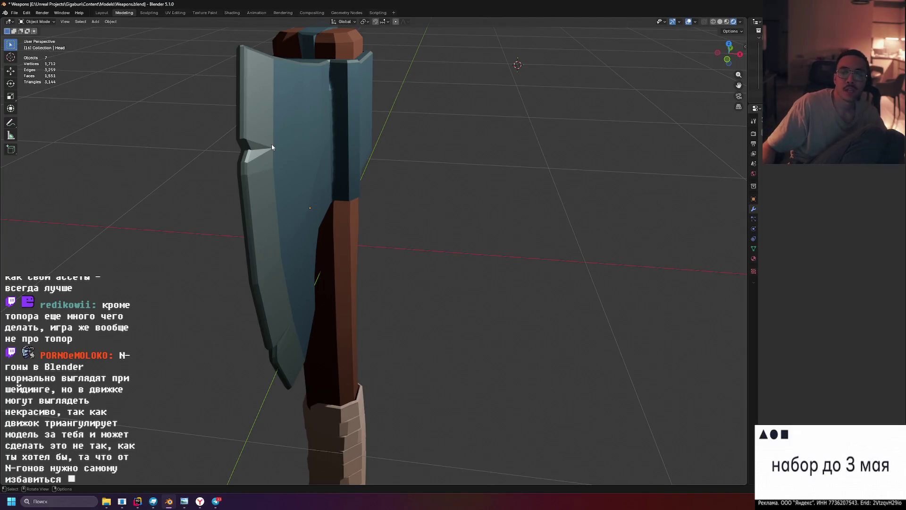
# Minimize Blender to reveal the Telegram channel with the axe post
pyautogui.moveTo(547, 178); pyautogui.dragTo(508, 168, button='middle')
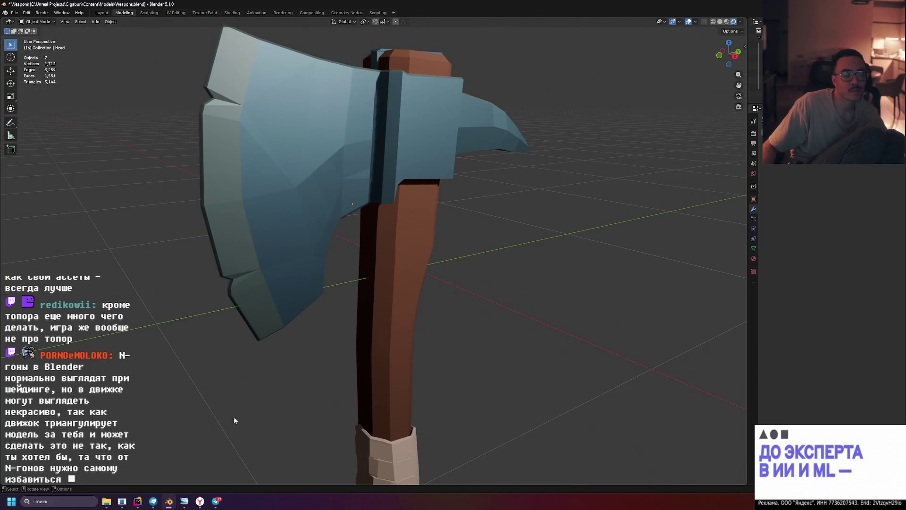
pyautogui.click(167, 501)
pyautogui.click(167, 501)
pyautogui.click(167, 501)
# View the posted axe screenshot full-size, close it, and bring the YouTube video forward
pyautogui.click(639, 273)
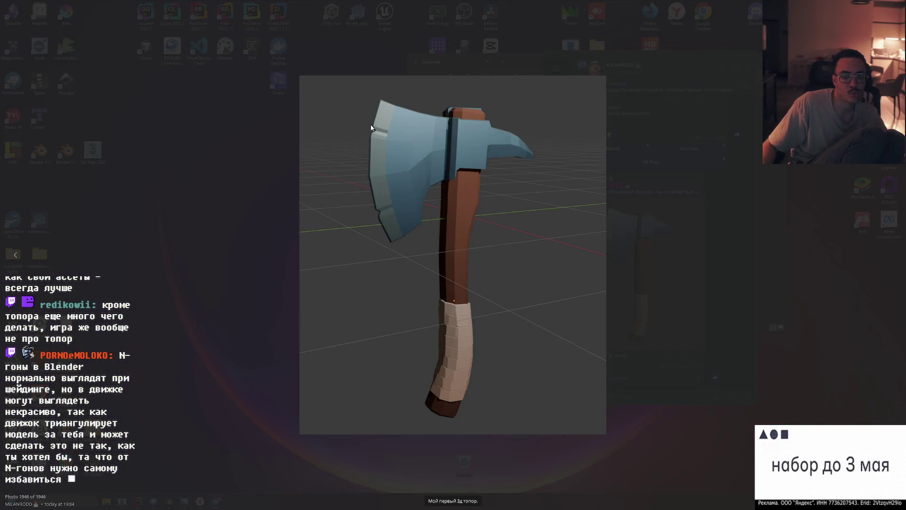
pyautogui.press('Escape')
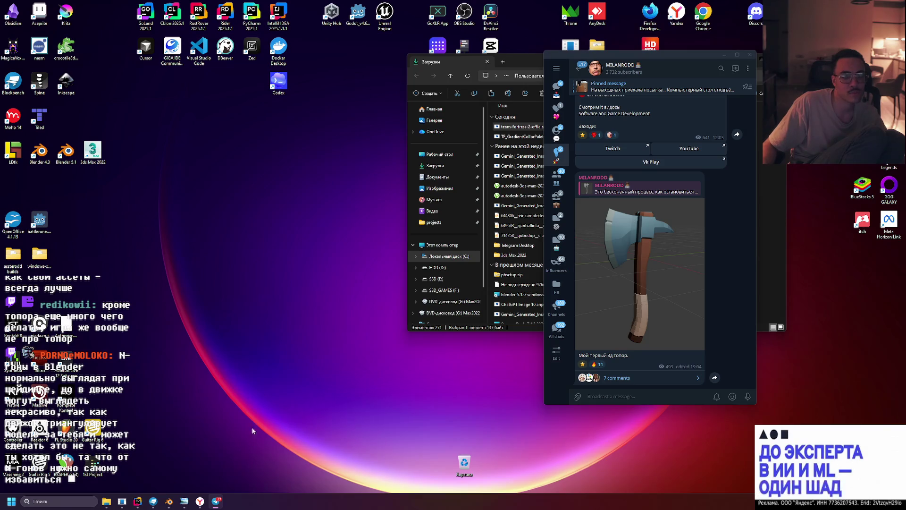
pyautogui.click(200, 501)
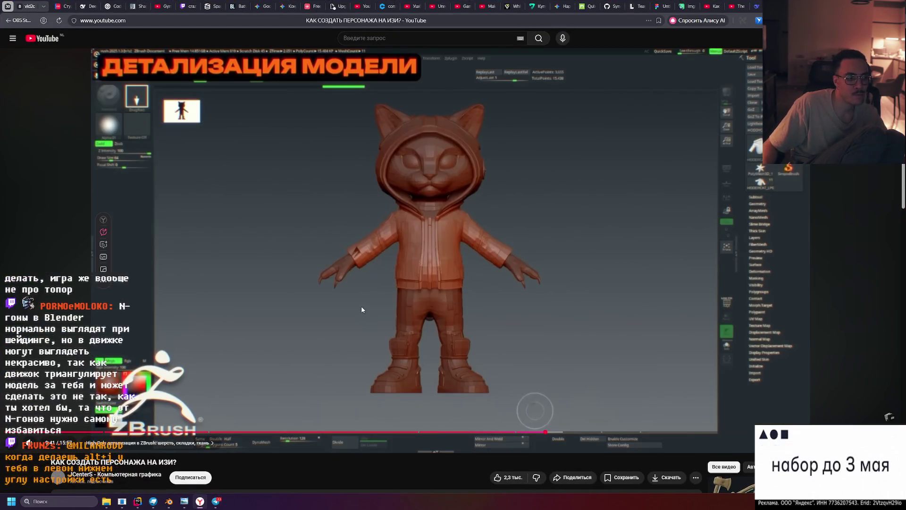
# Glance over the YouTube video, reopen the axe photo in Telegram, then return to Blender
pyautogui.moveTo(179, 451)
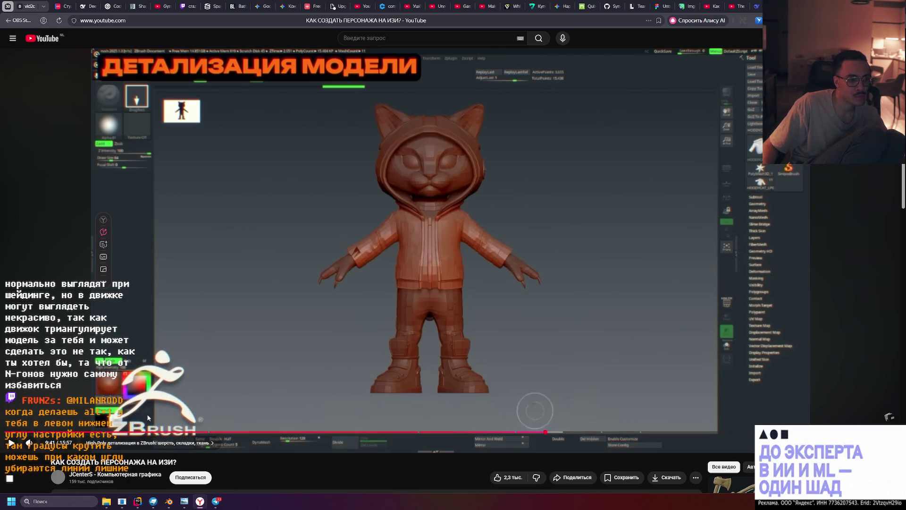
pyautogui.click(215, 501)
pyautogui.click(627, 302)
pyautogui.click(169, 502)
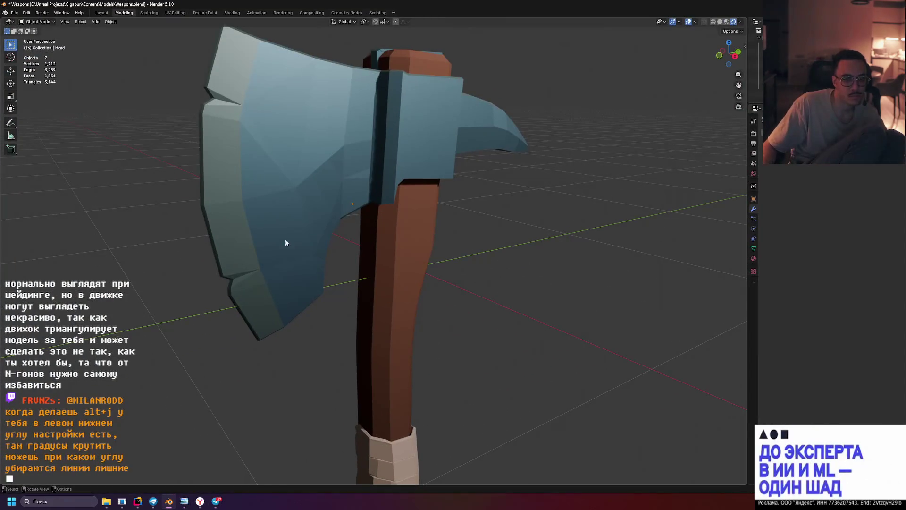
# Switch to Solid shading, select the axe head and enter Edit Mode
pyautogui.moveTo(250, 87)
pyautogui.mouseDown(button='middle')
pyautogui.moveTo(266, 120)
pyautogui.moveTo(229, 106)
pyautogui.moveTo(262, 84)
pyautogui.moveTo(256, 109)
pyautogui.moveTo(335, 98)
pyautogui.mouseUp(button='middle')
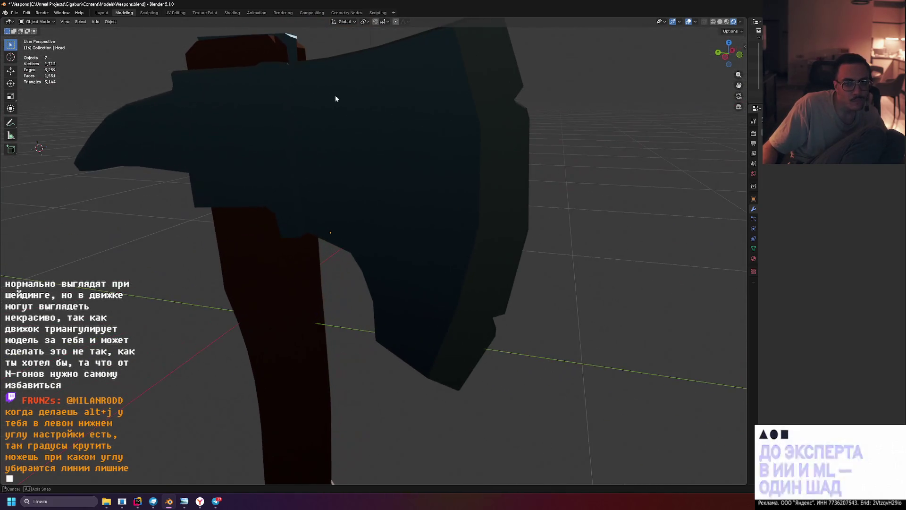
pyautogui.click(720, 22)
pyautogui.moveTo(613, 114)
pyautogui.mouseDown(button='middle')
pyautogui.moveTo(241, 97)
pyautogui.moveTo(324, 171)
pyautogui.moveTo(391, 201)
pyautogui.moveTo(329, 189)
pyautogui.moveTo(335, 151)
pyautogui.mouseUp(button='middle')
pyautogui.click(242, 100)
pyautogui.press('Tab')
# Zoom in and select an edge on the blade to inspect its triangulated faces
pyautogui.scroll(5, 290, 143)
pyautogui.moveTo(347, 200); pyautogui.dragTo(338, 216, button='middle')
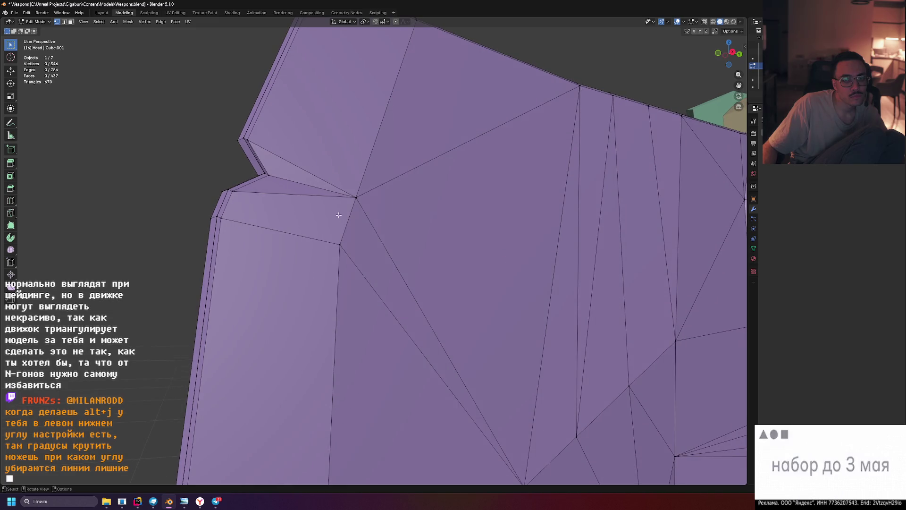
pyautogui.click(313, 175)
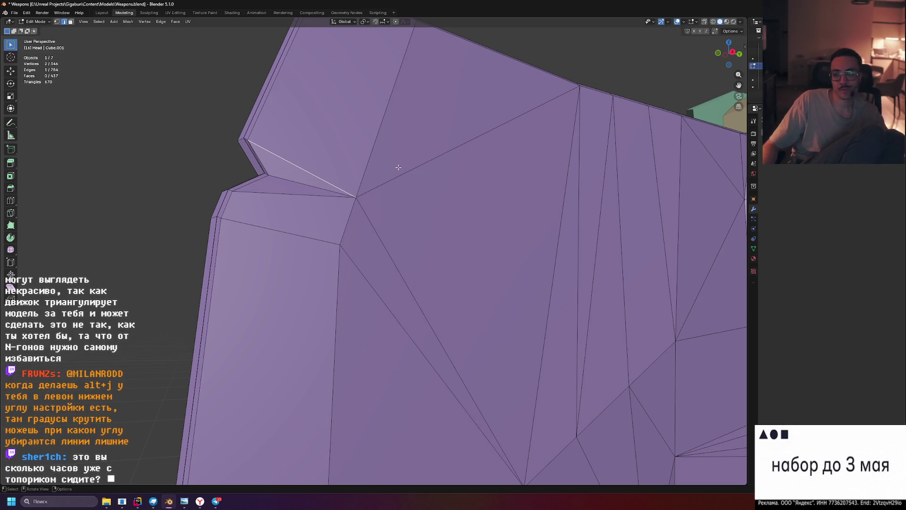
pyautogui.scroll(-4, 398, 167)
pyautogui.moveTo(493, 123)
pyautogui.mouseDown(button='middle')
pyautogui.moveTo(587, 279)
pyautogui.moveTo(288, 268)
pyautogui.mouseUp(button='middle')
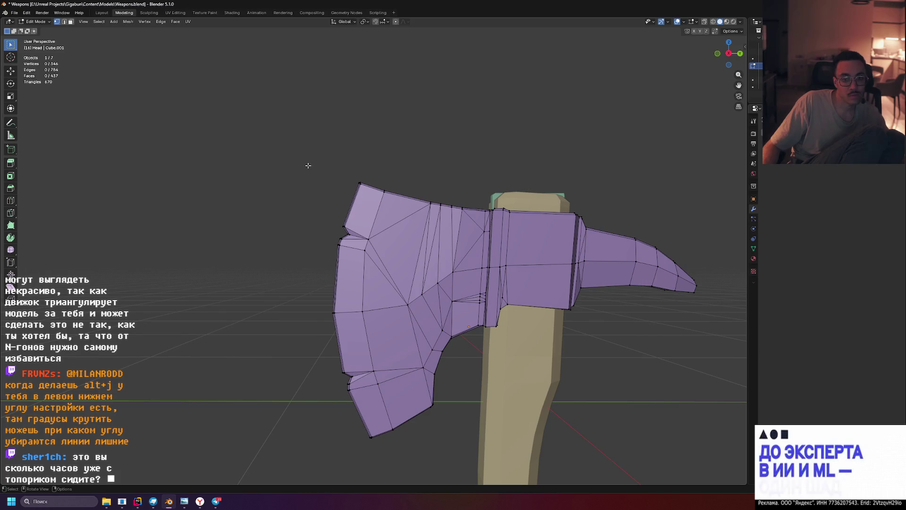
# Select the whole head mesh and lower the Tris to Quads Max Face Angle to 38.3°
pyautogui.press('a')
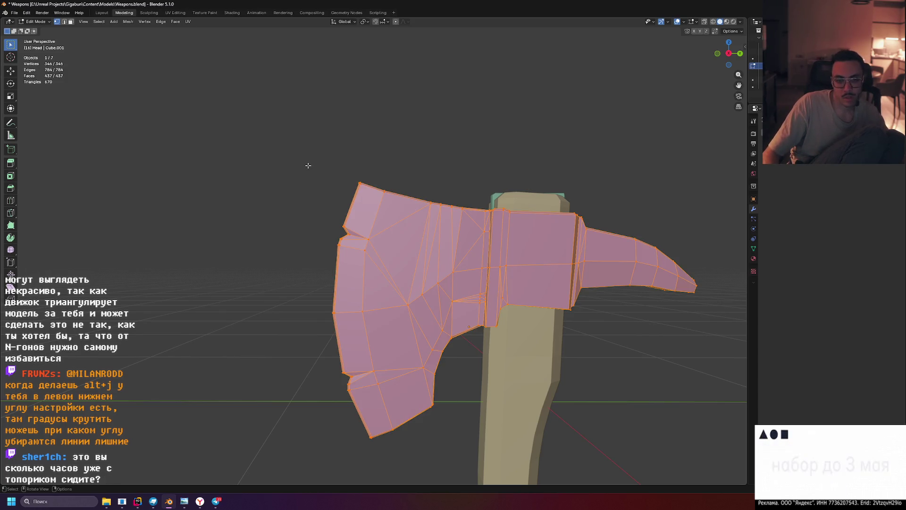
pyautogui.press('KP_1')
pyautogui.moveTo(471, 179); pyautogui.dragTo(408, 189, button='middle')
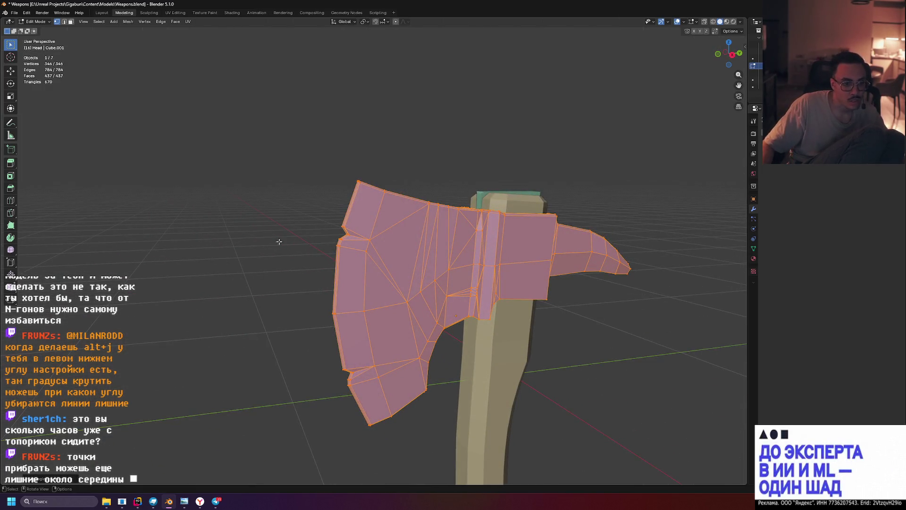
pyautogui.click(37, 479)
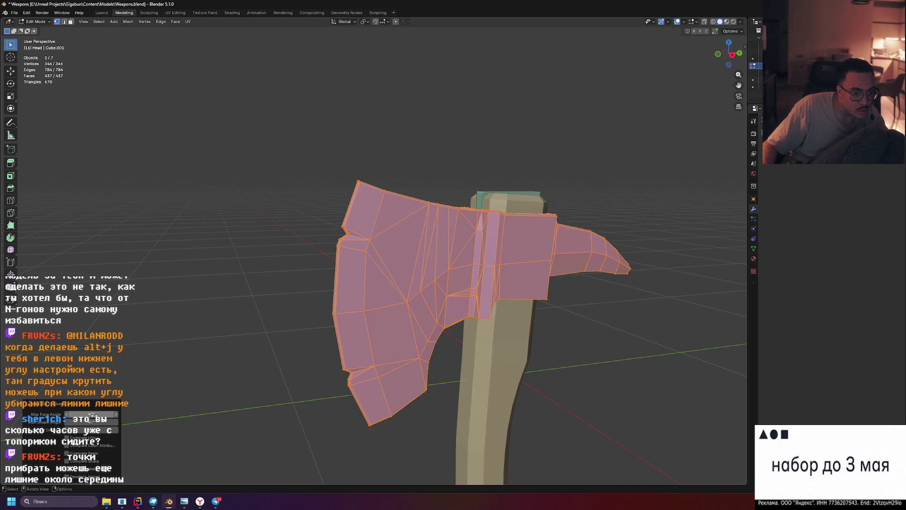
pyautogui.moveTo(91, 414); pyautogui.dragTo(88, 414)
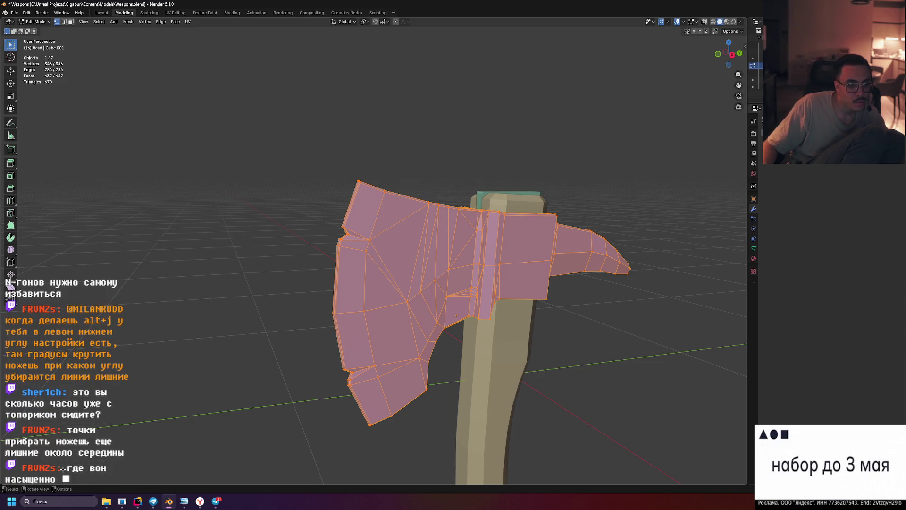
# Adjust the Max Shape Angle, inspect the result from both sides, and return to Object Mode
pyautogui.click(220, 345)
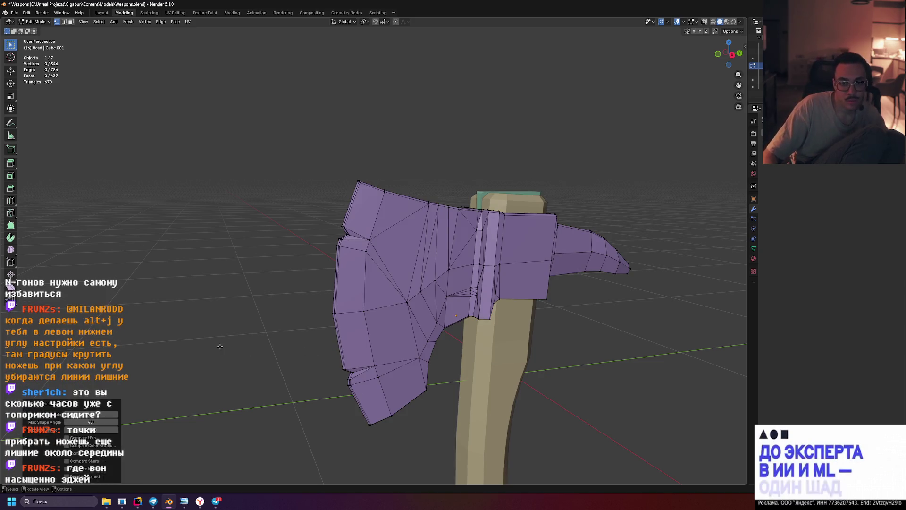
pyautogui.moveTo(91, 417); pyautogui.dragTo(91, 417)
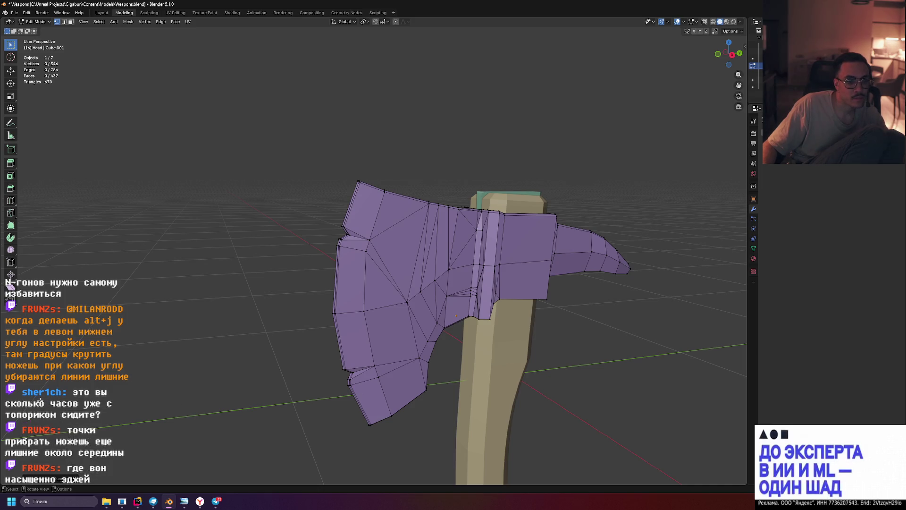
pyautogui.moveTo(264, 326); pyautogui.dragTo(394, 328, button='middle')
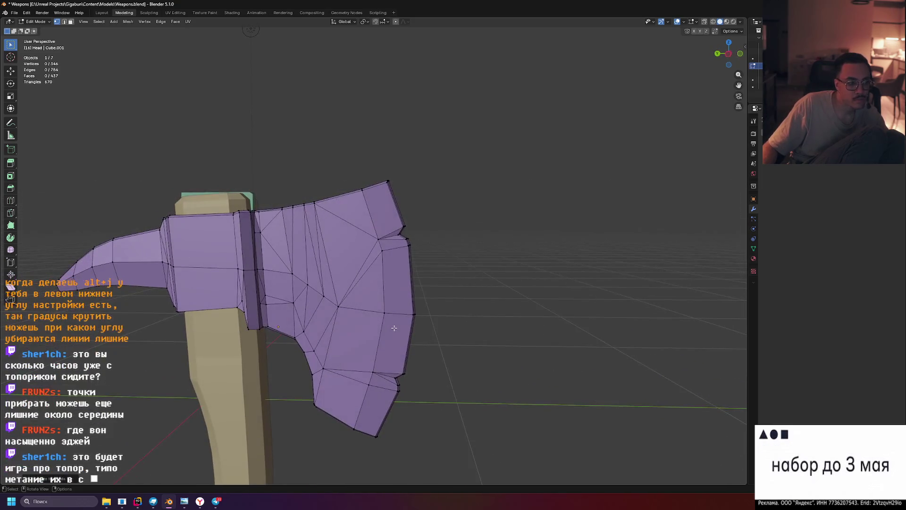
pyautogui.moveTo(620, 246); pyautogui.dragTo(463, 246, button='middle')
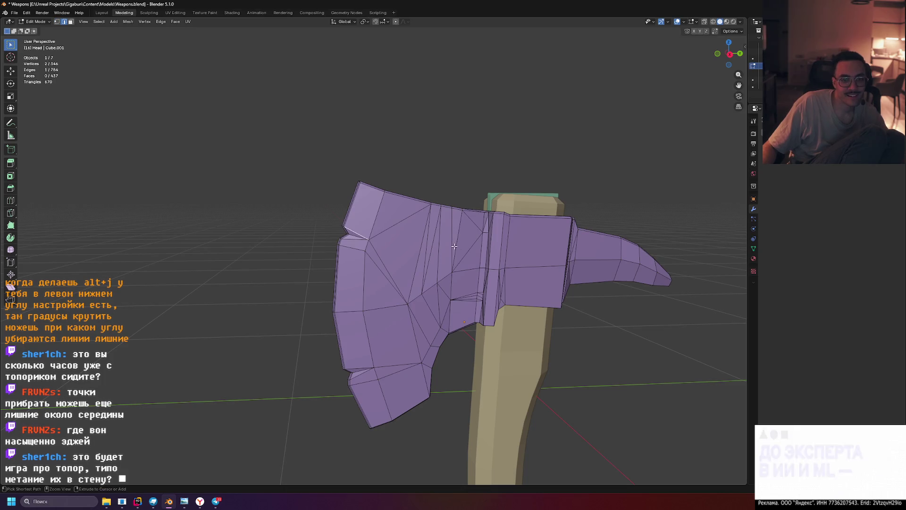
pyautogui.press('Tab')
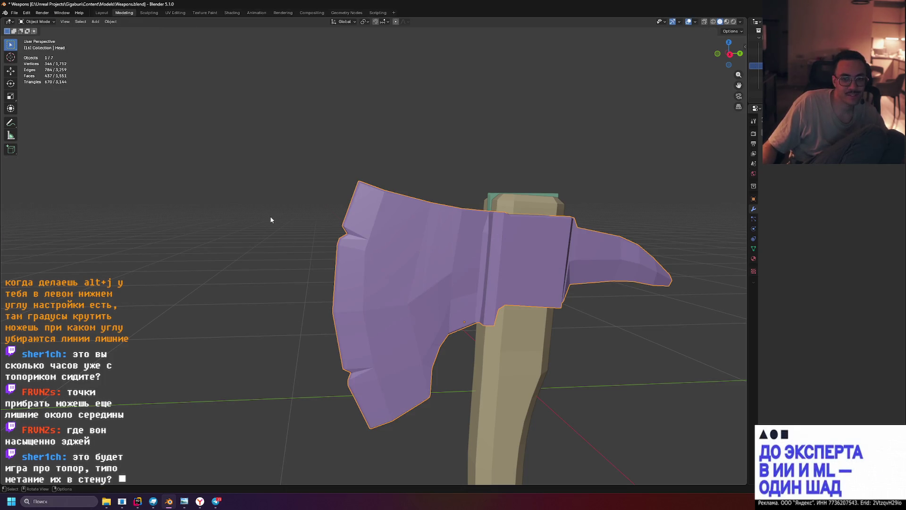
# Switch to Material Preview so the axe shows its blue head and brown handle
pyautogui.click(733, 21)
pyautogui.click(471, 134)
pyautogui.moveTo(471, 134)
pyautogui.mouseDown(button='middle')
pyautogui.moveTo(532, 134)
pyautogui.moveTo(532, 106)
pyautogui.moveTo(536, 142)
pyautogui.moveTo(630, 214)
pyautogui.mouseUp(button='middle')
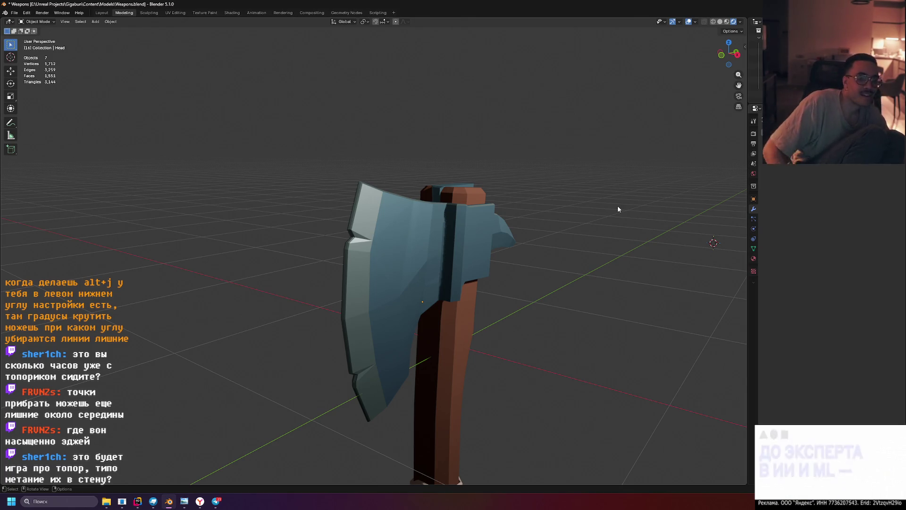
# Enter Edit Mode on the head, inspect the leftover long triangles on the blade, then exit
pyautogui.press('Tab')
pyautogui.moveTo(546, 247); pyautogui.dragTo(378, 278, button='middle')
pyautogui.scroll(5, 373, 279)
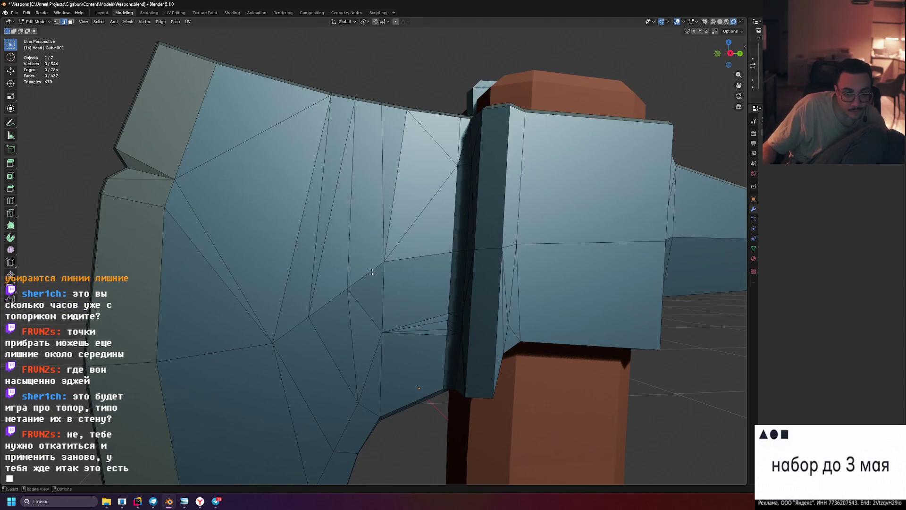
pyautogui.moveTo(339, 282)
pyautogui.mouseDown(button='middle')
pyautogui.moveTo(358, 249)
pyautogui.moveTo(349, 202)
pyautogui.moveTo(358, 253)
pyautogui.mouseUp(button='middle')
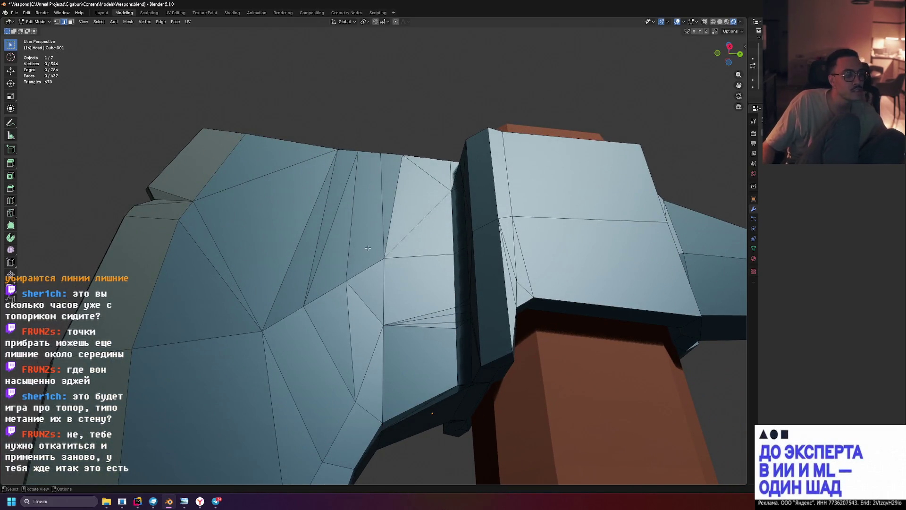
pyautogui.moveTo(367, 248); pyautogui.dragTo(369, 251, button='middle')
pyautogui.press('Tab')
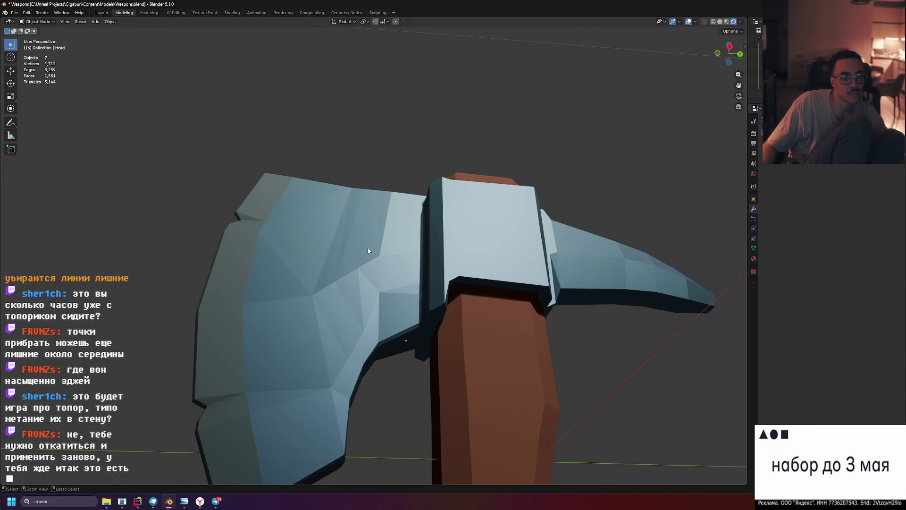
pyautogui.press('Tab')
pyautogui.press('Tab')
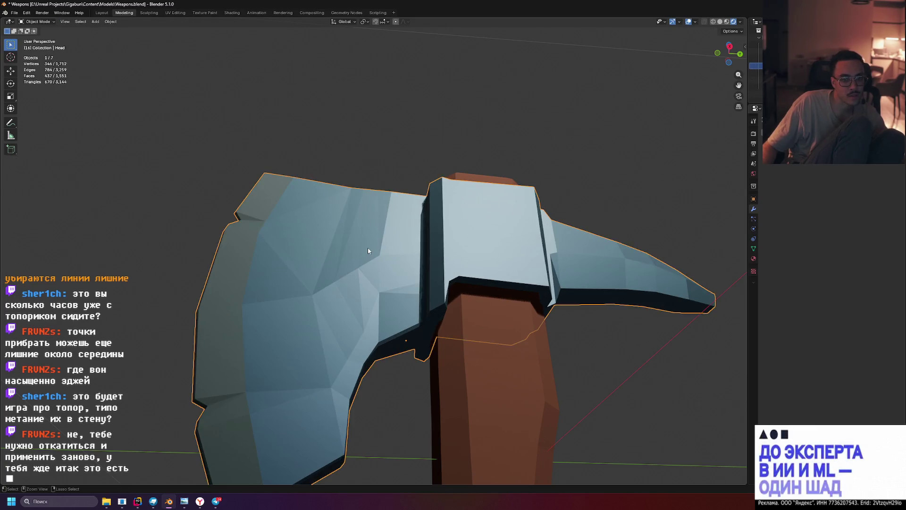
pyautogui.press('Tab')
pyautogui.press('a')
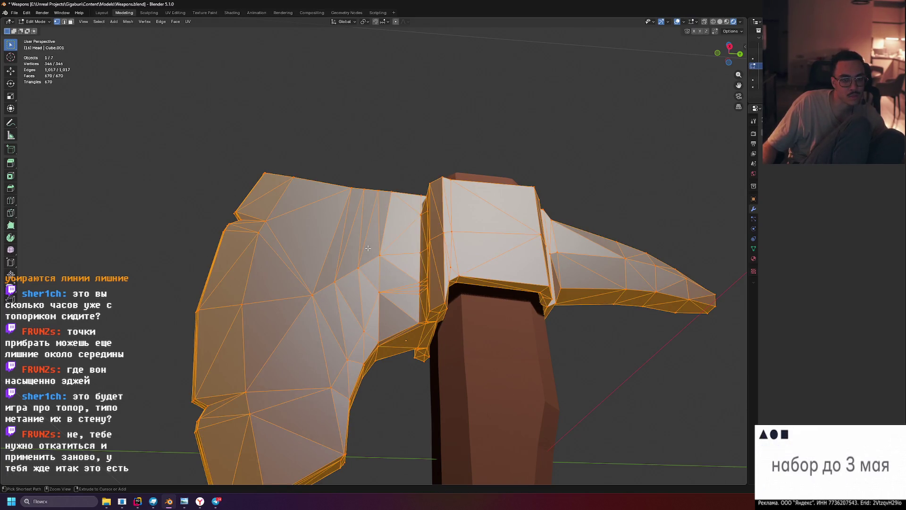
pyautogui.hotkey('alt', 'j')
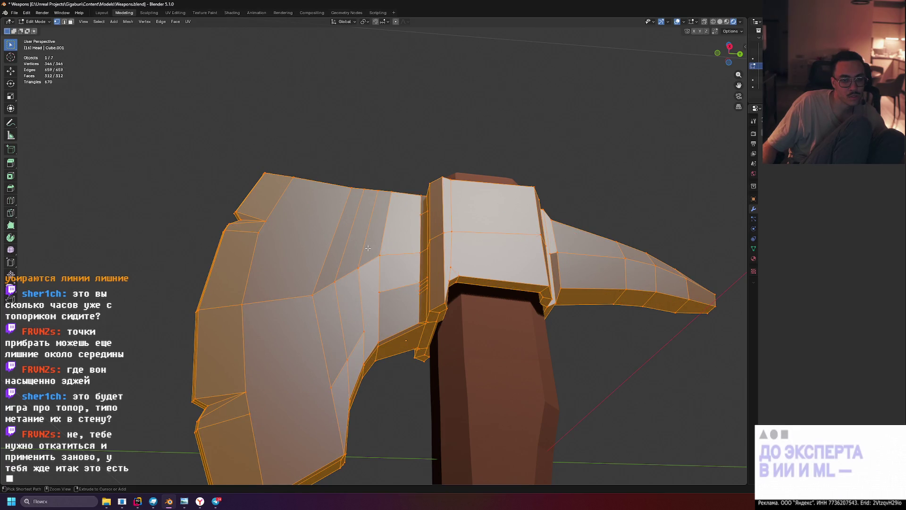
pyautogui.hotkey('alt', 'a')
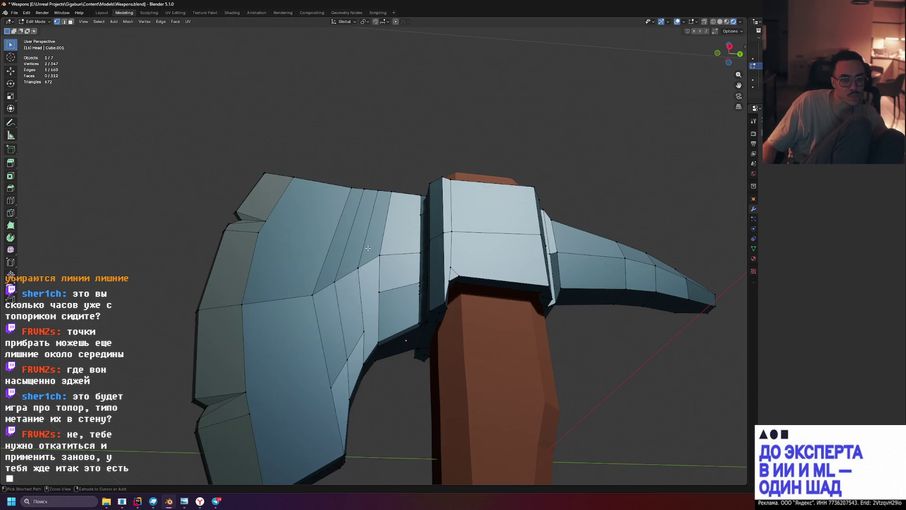
pyautogui.click(368, 248)
pyautogui.moveTo(304, 238)
pyautogui.mouseDown(button='middle')
pyautogui.moveTo(414, 243)
pyautogui.moveTo(440, 229)
pyautogui.mouseUp(button='middle')
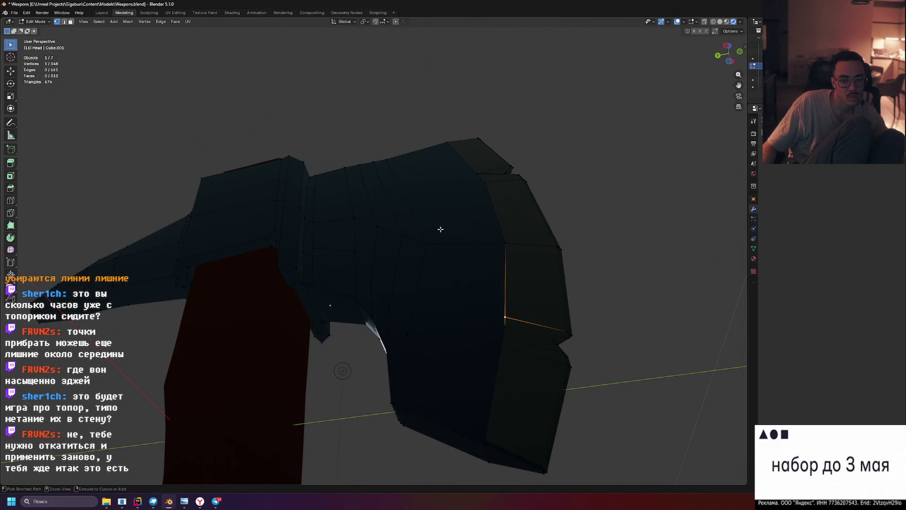
pyautogui.moveTo(502, 243)
pyautogui.mouseDown(button='middle')
pyautogui.moveTo(378, 255)
pyautogui.moveTo(489, 273)
pyautogui.moveTo(398, 274)
pyautogui.mouseUp(button='middle')
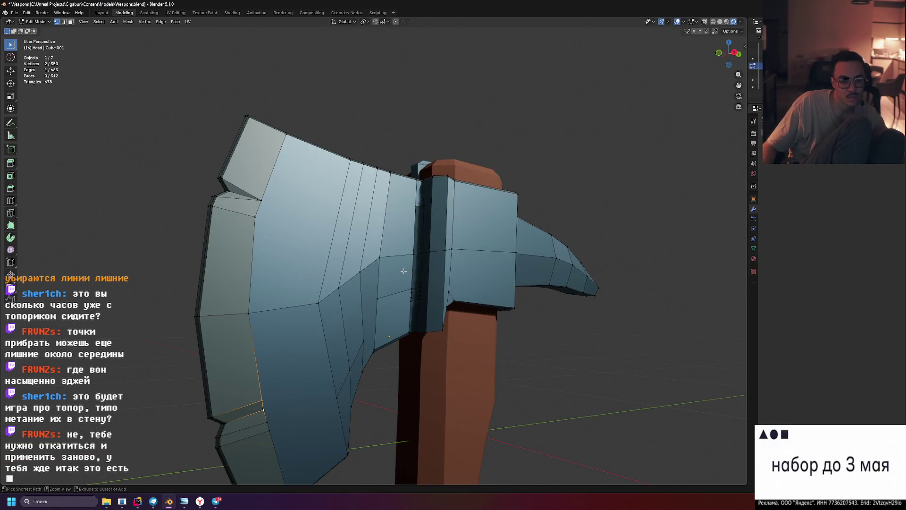
pyautogui.moveTo(404, 270)
pyautogui.mouseDown(button='middle')
pyautogui.moveTo(485, 266)
pyautogui.moveTo(385, 184)
pyautogui.mouseUp(button='middle')
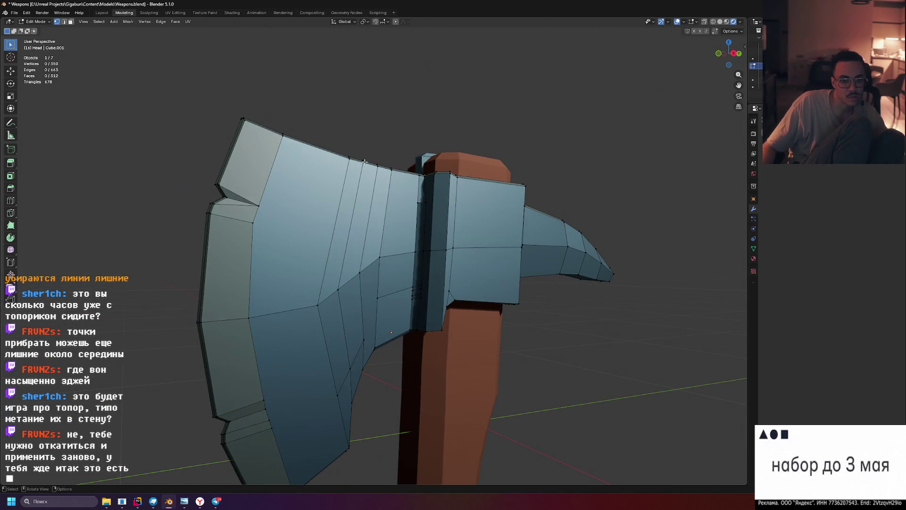
pyautogui.press('a')
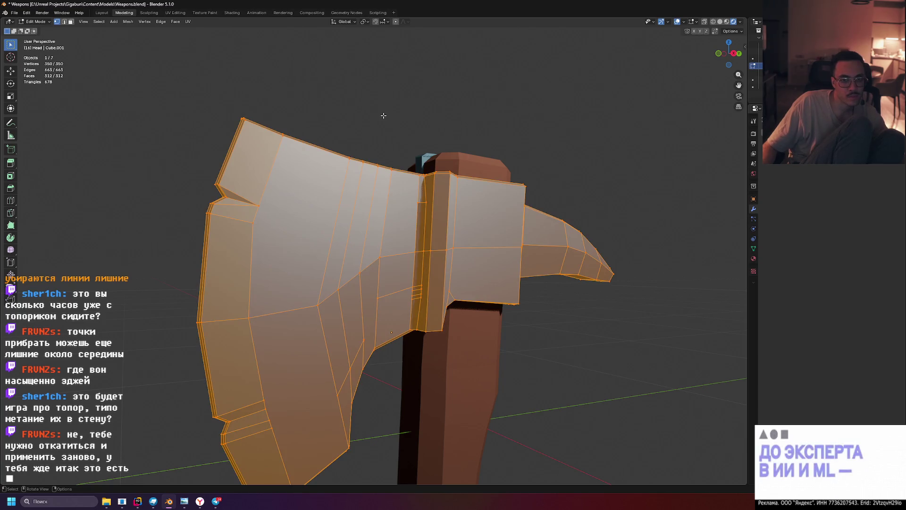
# Triangulate the head, then merge into quads with Max Face Angle raised to about 46.8°
pyautogui.hotkey('ctrl', 't')
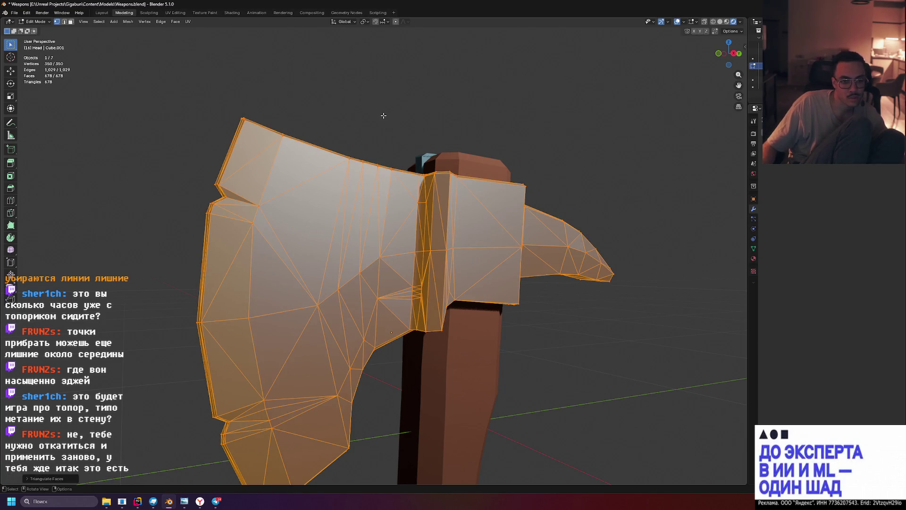
pyautogui.hotkey('alt', 'j')
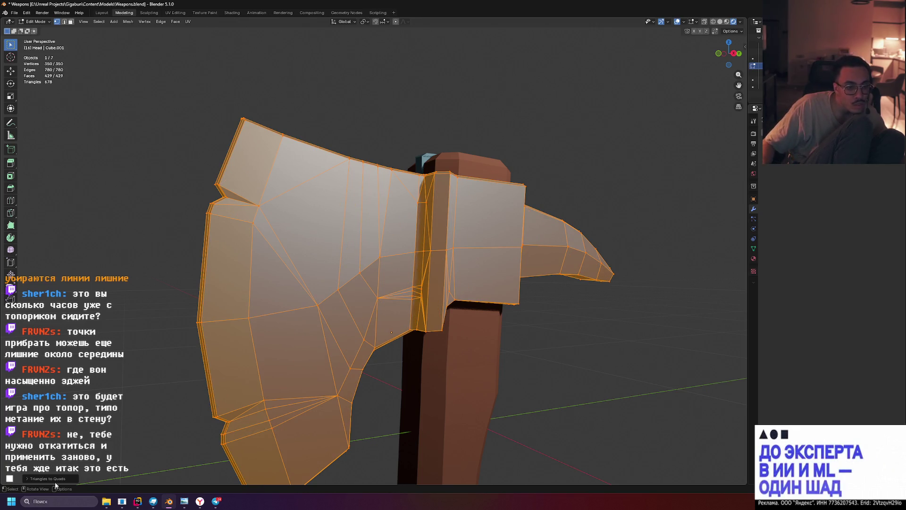
pyautogui.click(27, 478)
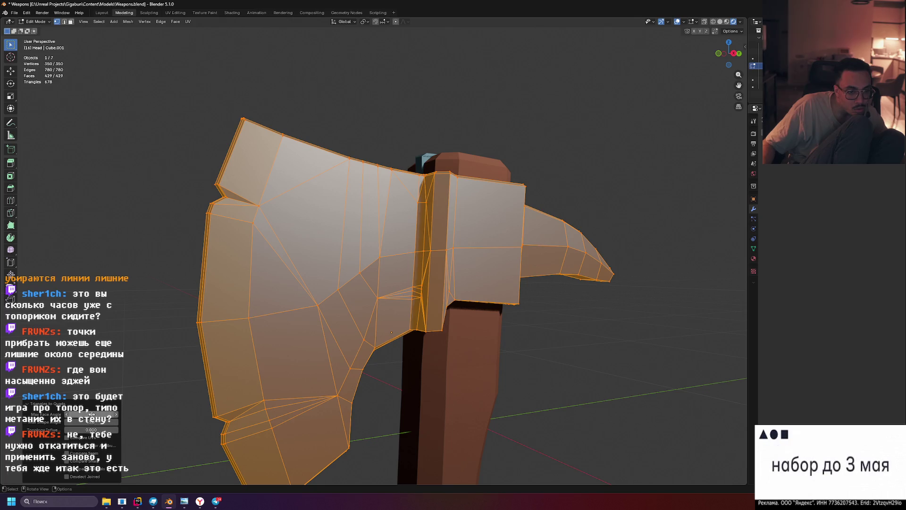
pyautogui.moveTo(91, 414)
pyautogui.mouseDown()
pyautogui.moveTo(108, 414)
pyautogui.moveTo(80, 415)
pyautogui.mouseUp()
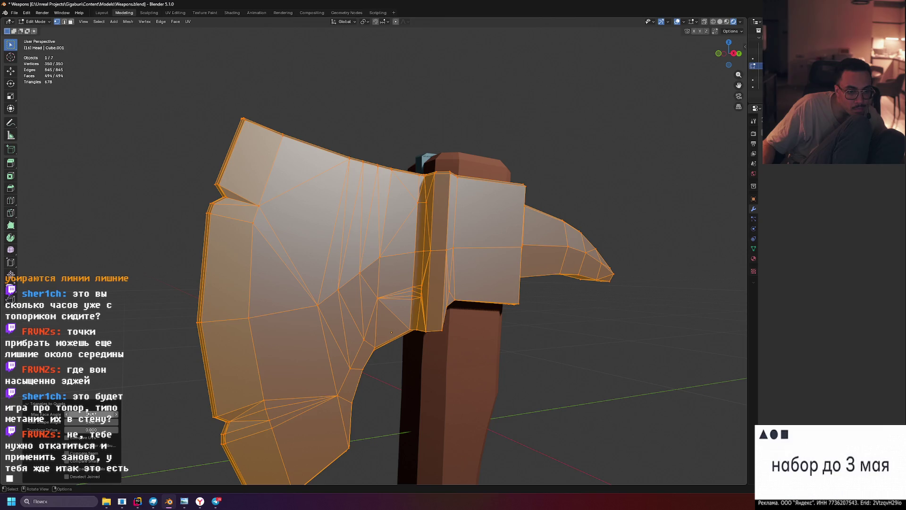
pyautogui.moveTo(81, 415); pyautogui.dragTo(80, 415)
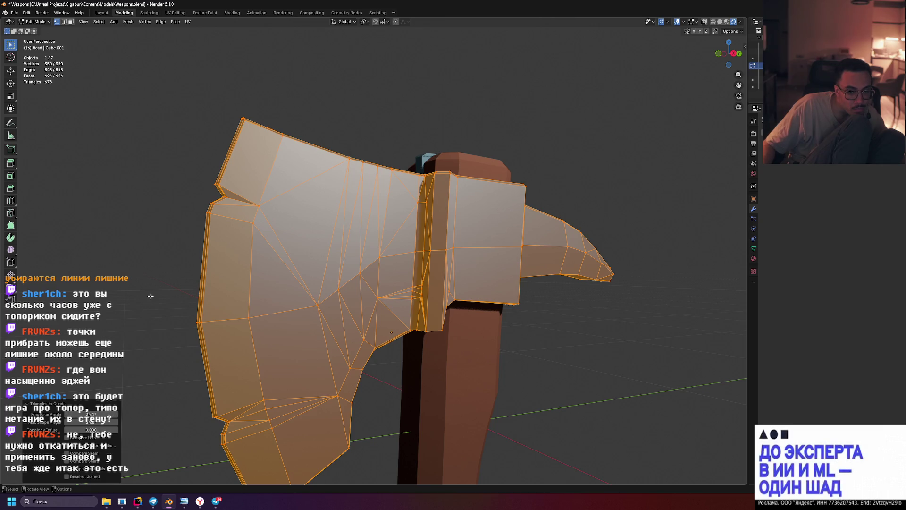
# Clear the selection, pick a vertex on the head, and orbit to inspect the blade
pyautogui.click(150, 296)
pyautogui.moveTo(150, 296)
pyautogui.mouseDown(button='middle')
pyautogui.moveTo(193, 280)
pyautogui.moveTo(186, 311)
pyautogui.moveTo(203, 348)
pyautogui.mouseUp(button='middle')
pyautogui.click(249, 391)
pyautogui.moveTo(249, 391)
pyautogui.mouseDown(button='middle')
pyautogui.moveTo(392, 401)
pyautogui.moveTo(433, 372)
pyautogui.mouseUp(button='middle')
pyautogui.moveTo(520, 379); pyautogui.dragTo(485, 380, button='middle')
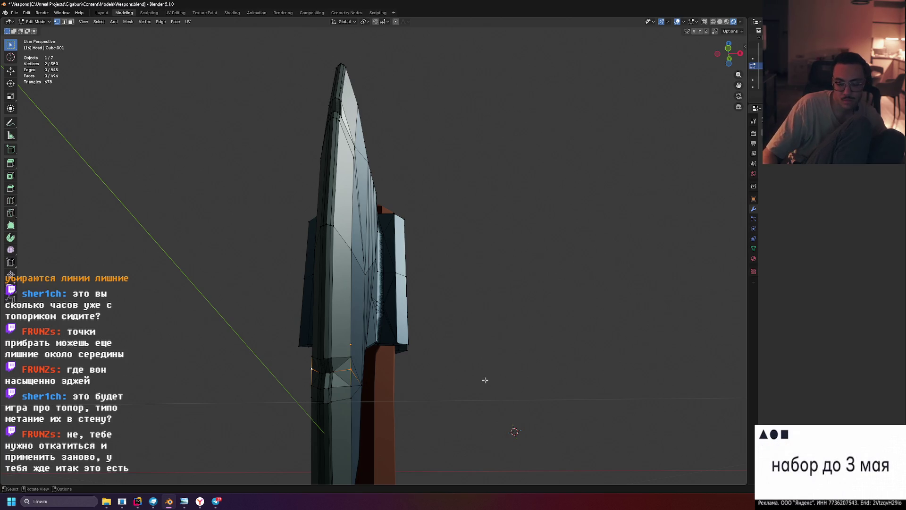
# In Front Ortho view, scale the selected bottom-middle vertex pair inward to about 0.9
pyautogui.press('KP_1')
pyautogui.scroll(5, 392, 287)
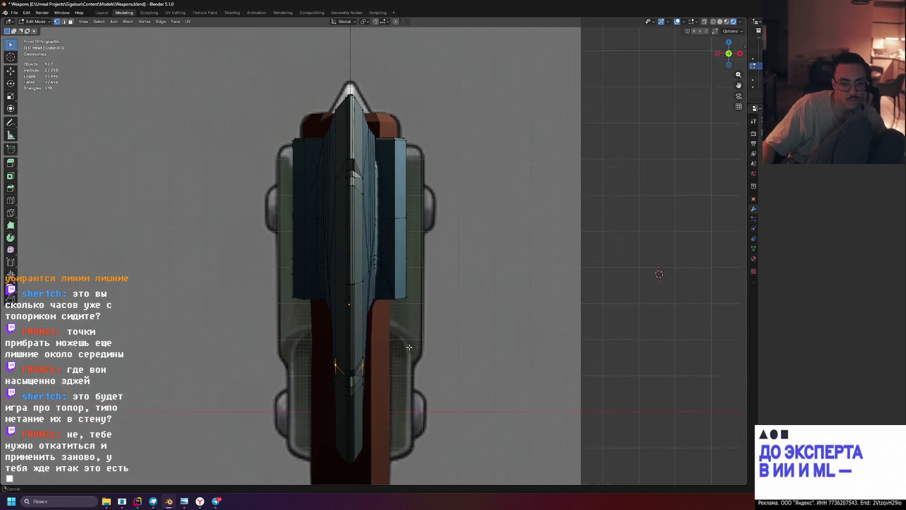
pyautogui.scroll(2, 393, 288)
pyautogui.press('s')
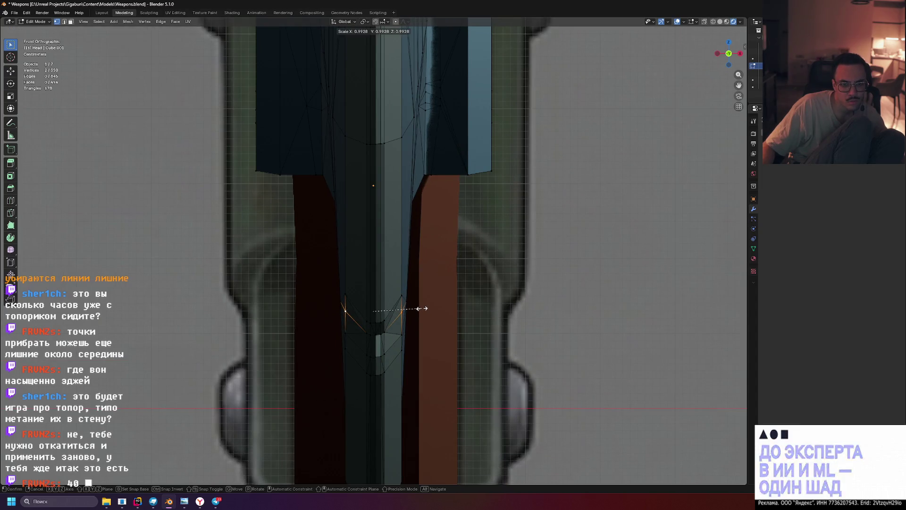
pyautogui.click(413, 308)
pyautogui.hotkey('alt', 'a')
pyautogui.moveTo(414, 308)
pyautogui.mouseDown(button='middle')
pyautogui.moveTo(587, 297)
pyautogui.moveTo(486, 289)
pyautogui.moveTo(477, 297)
pyautogui.moveTo(286, 277)
pyautogui.mouseUp(button='middle')
# Undo the last change, then select the whole head and triangulate every face (678 faces)
pyautogui.scroll(-5, 525, 293)
pyautogui.scroll(3, 509, 291)
pyautogui.scroll(3, 469, 303)
pyautogui.scroll(-5, 469, 302)
pyautogui.scroll(5, 469, 303)
pyautogui.scroll(-3, 333, 276)
pyautogui.scroll(4, 330, 276)
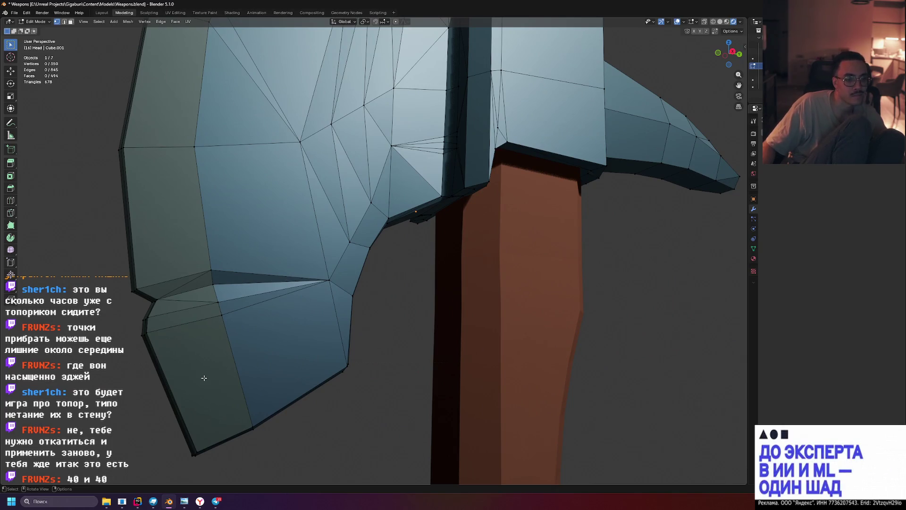
pyautogui.hotkey('ctrl', 'z')
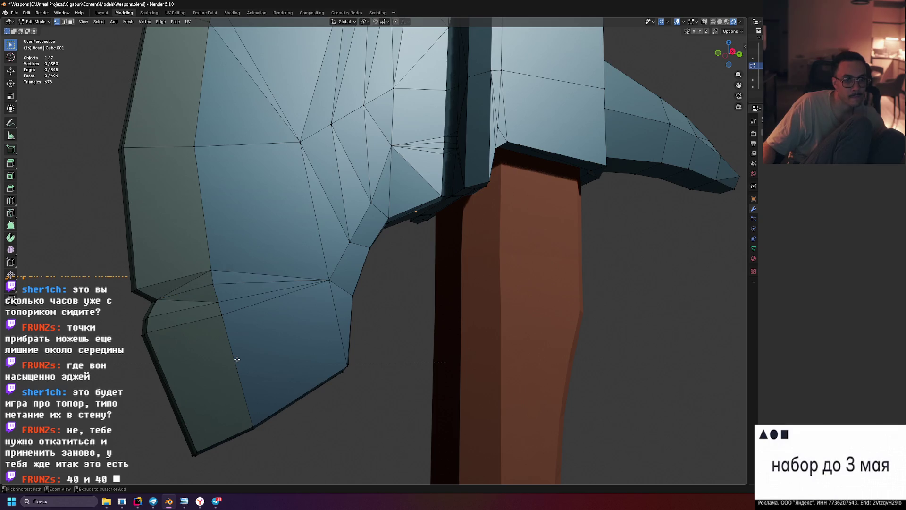
pyautogui.press('a')
pyautogui.hotkey('ctrl', 't')
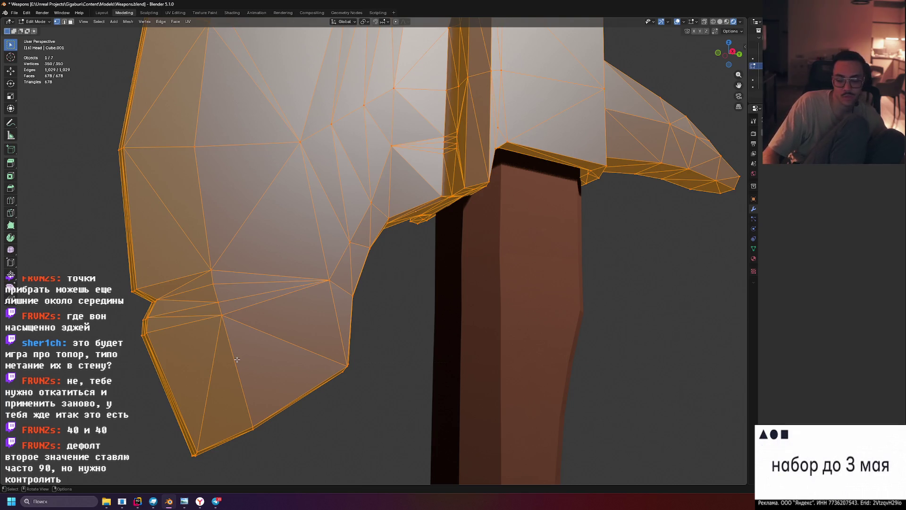
# Redo the triangulation and run Tris to Quads with Max Face Angle 40 and Max Shape Angle 90
pyautogui.hotkey('ctrl', 'z')
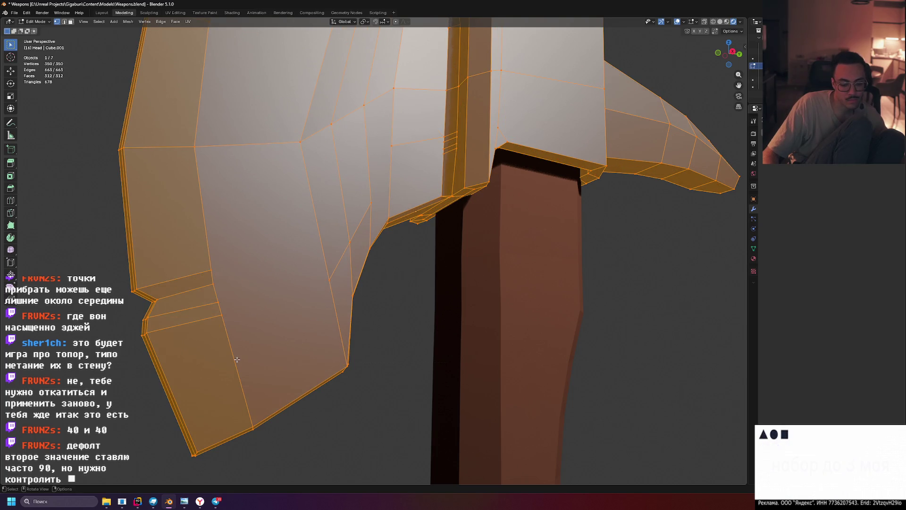
pyautogui.hotkey('ctrl', 't')
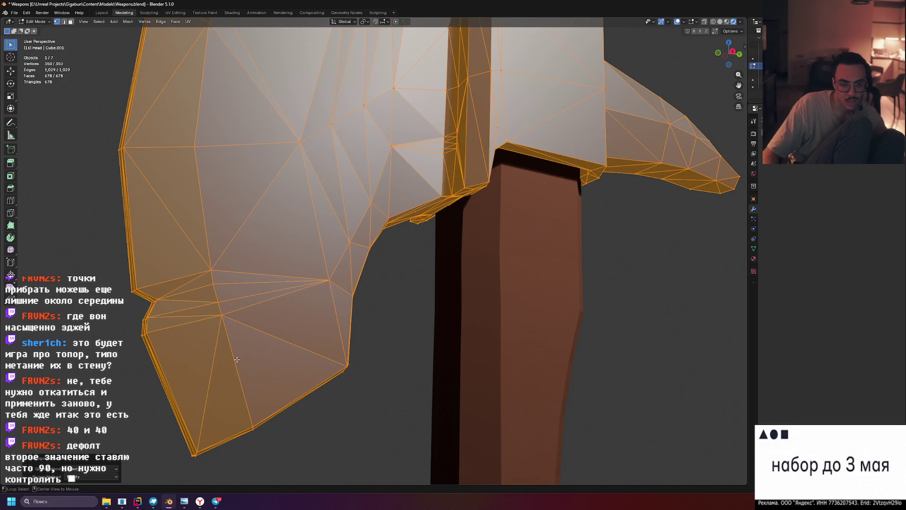
pyautogui.hotkey('alt', 'j')
pyautogui.click(96, 413)
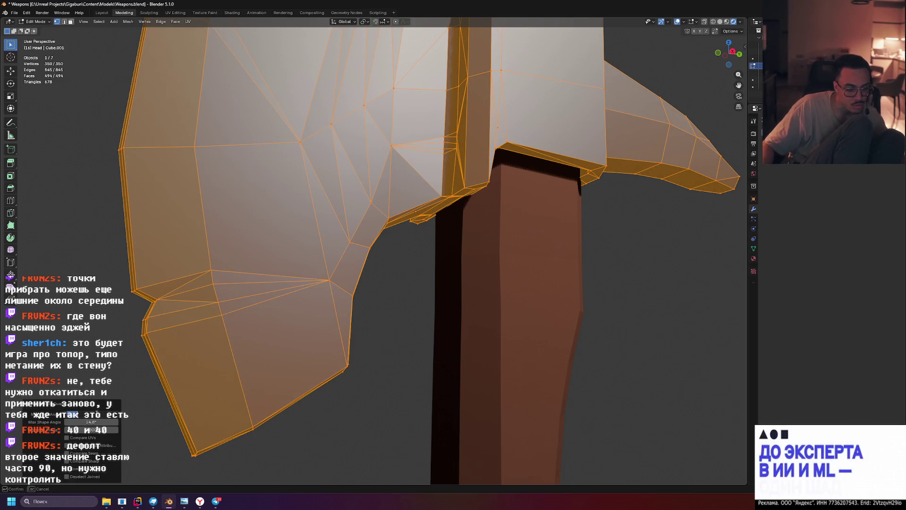
pyautogui.write('40')
pyautogui.press('Tab')
pyautogui.write('90')
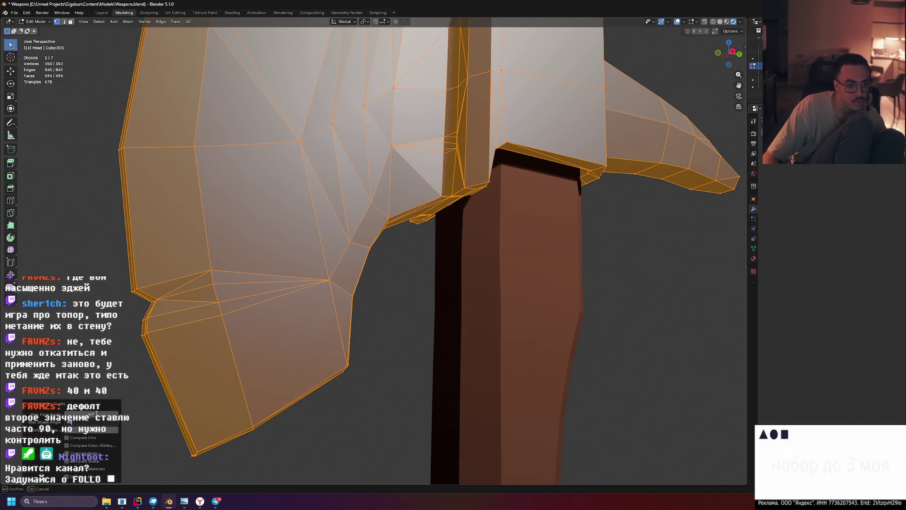
pyautogui.press('Return')
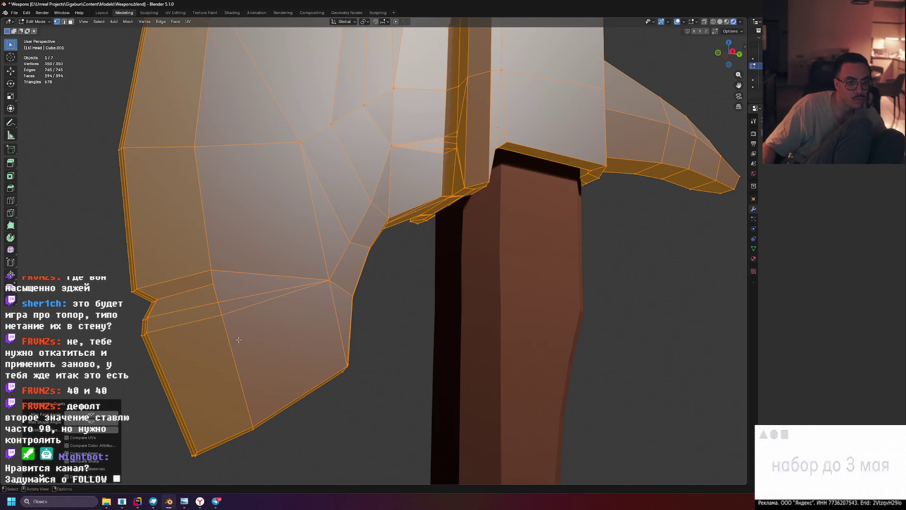
pyautogui.moveTo(108, 321)
pyautogui.mouseDown(button='middle')
pyautogui.moveTo(151, 330)
pyautogui.moveTo(121, 336)
pyautogui.mouseUp(button='middle')
pyautogui.scroll(-10, 292, 325)
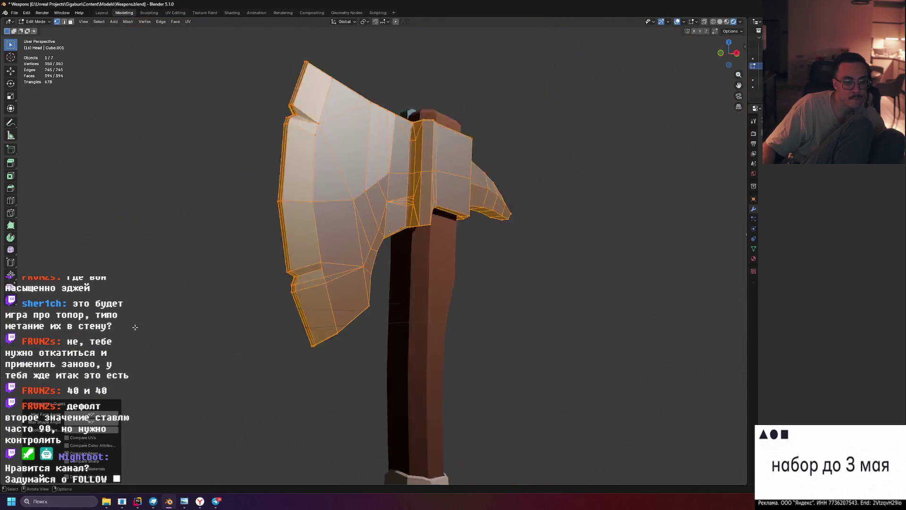
# Clear the selection and pick the two underside vertices of the head near the handle
pyautogui.moveTo(291, 324)
pyautogui.mouseDown(button='middle')
pyautogui.moveTo(408, 319)
pyautogui.moveTo(576, 251)
pyautogui.moveTo(273, 324)
pyautogui.moveTo(259, 317)
pyautogui.moveTo(283, 279)
pyautogui.moveTo(415, 276)
pyautogui.moveTo(43, 327)
pyautogui.mouseUp(button='middle')
pyautogui.hotkey('alt', 'a')
pyautogui.moveTo(207, 285)
pyautogui.mouseDown(button='middle')
pyautogui.moveTo(236, 253)
pyautogui.moveTo(251, 277)
pyautogui.moveTo(355, 245)
pyautogui.moveTo(378, 254)
pyautogui.moveTo(364, 259)
pyautogui.moveTo(400, 258)
pyautogui.moveTo(378, 257)
pyautogui.mouseUp(button='middle')
pyautogui.click(356, 246)
pyautogui.keyDown('shift'); pyautogui.click(359, 257); pyautogui.keyUp('shift')
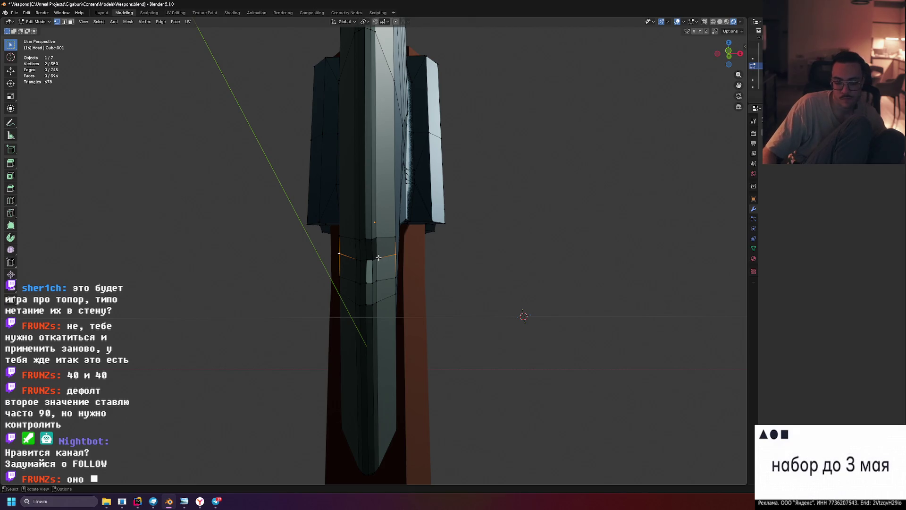
# In front ortho view, scale the two vertices inward to about 0.916, then deselect
pyautogui.press('KP_3')
pyautogui.press('KP_1')
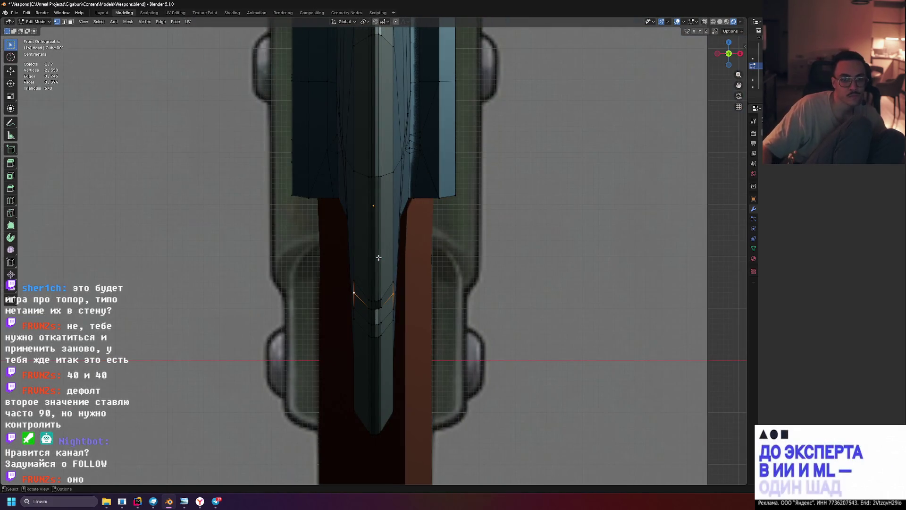
pyautogui.press('s')
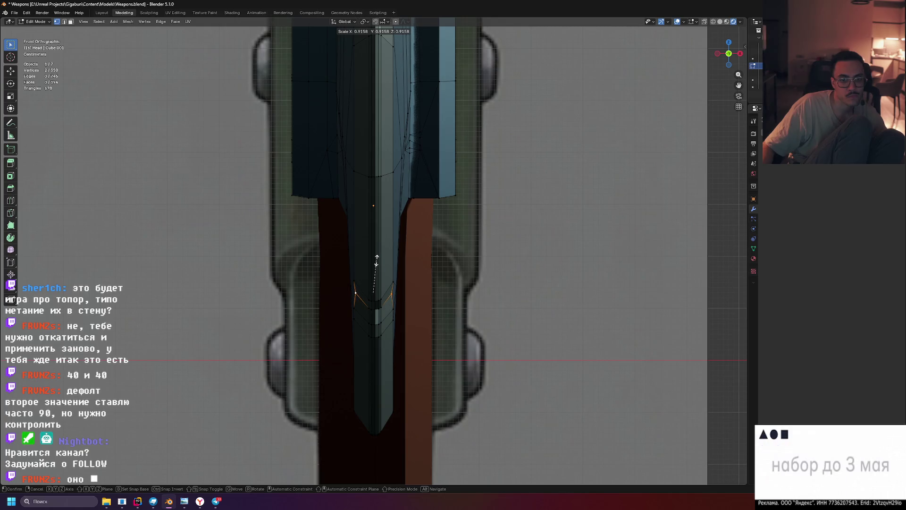
pyautogui.click(378, 260)
pyautogui.moveTo(378, 259)
pyautogui.mouseDown(button='middle')
pyautogui.moveTo(467, 269)
pyautogui.moveTo(578, 262)
pyautogui.moveTo(586, 252)
pyautogui.moveTo(525, 230)
pyautogui.moveTo(557, 239)
pyautogui.moveTo(306, 284)
pyautogui.mouseUp(button='middle')
pyautogui.click(578, 263)
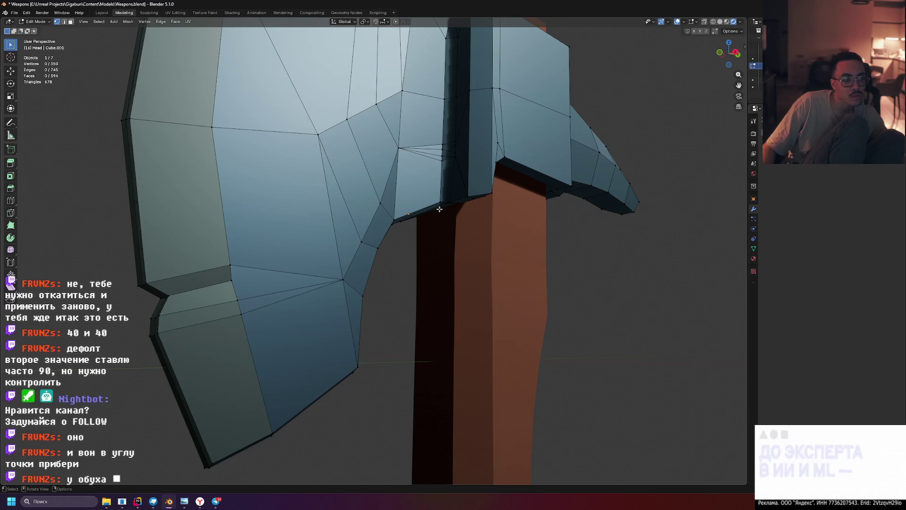
# Zoom to the head-handle joint and select the stray vertex there
pyautogui.scroll(-5, 439, 209)
pyautogui.moveTo(439, 209)
pyautogui.mouseDown(button='middle')
pyautogui.moveTo(411, 232)
pyautogui.moveTo(467, 233)
pyautogui.mouseUp(button='middle')
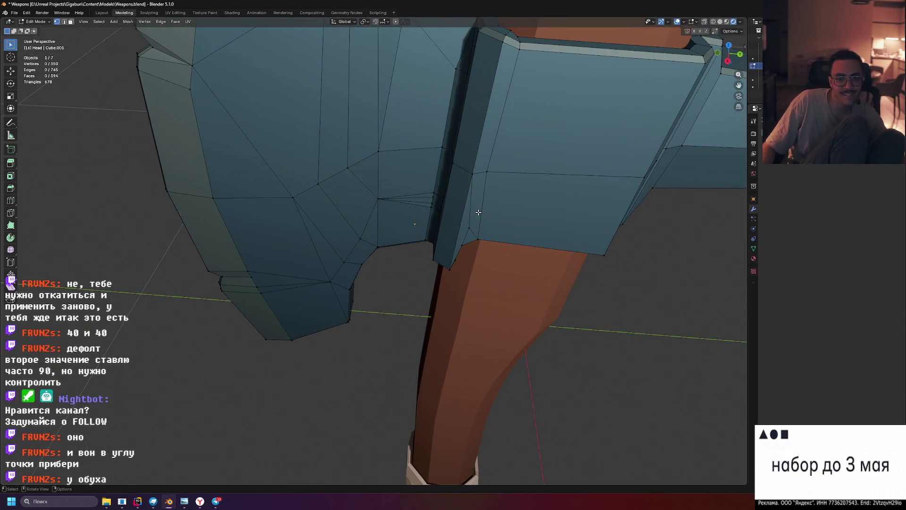
pyautogui.scroll(-6, 473, 215)
pyautogui.scroll(5, 450, 233)
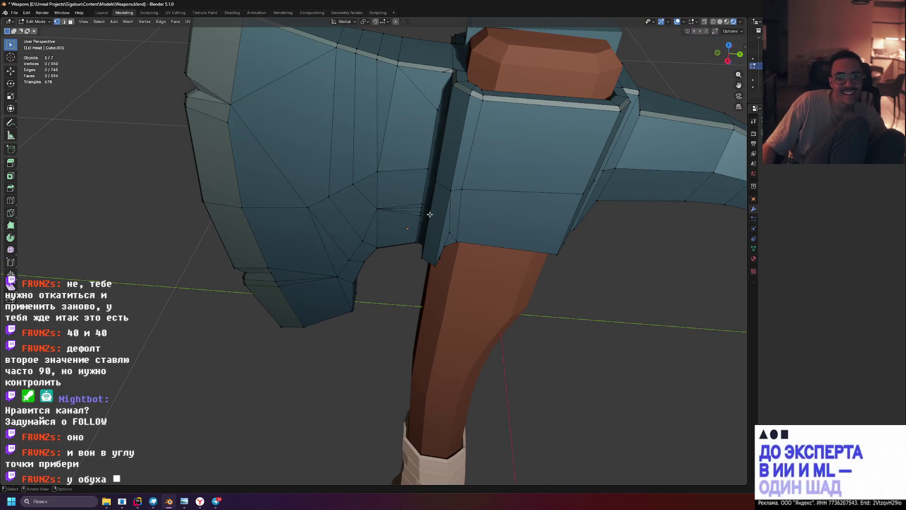
pyautogui.scroll(3, 439, 222)
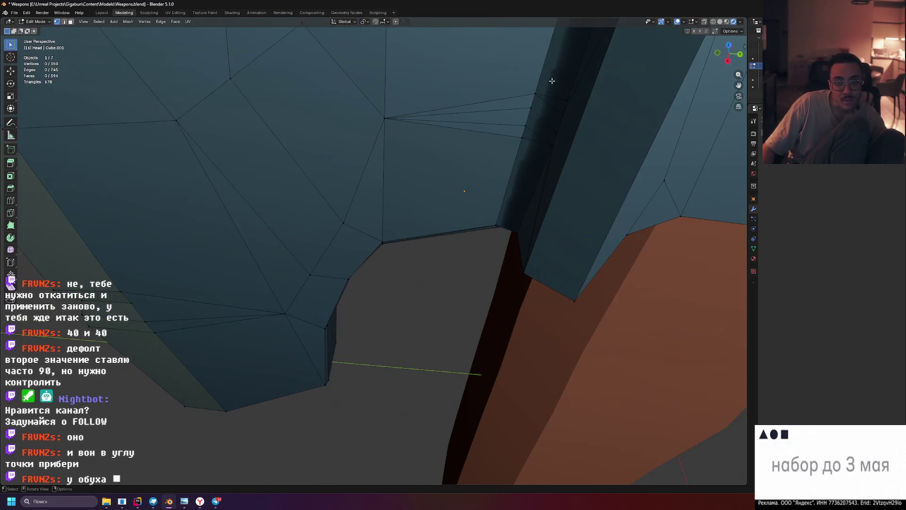
pyautogui.moveTo(525, 131); pyautogui.dragTo(562, 162, button='middle')
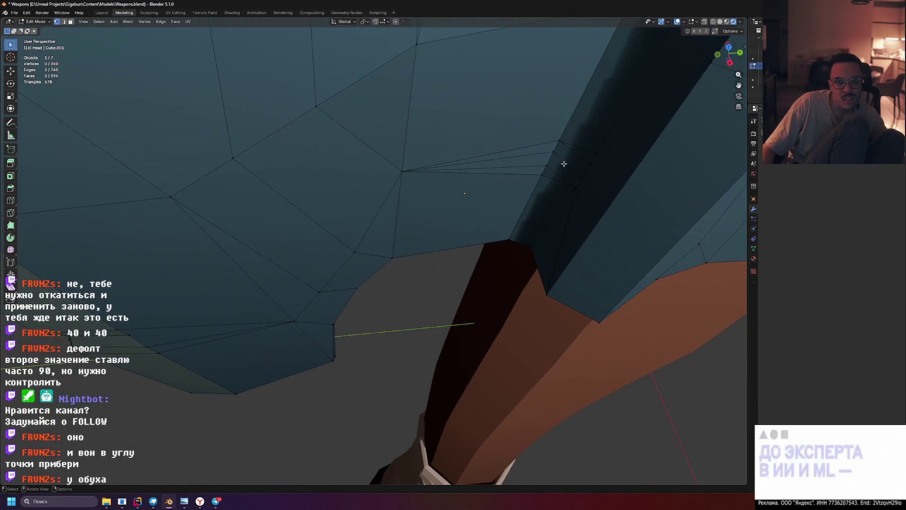
pyautogui.click(564, 176)
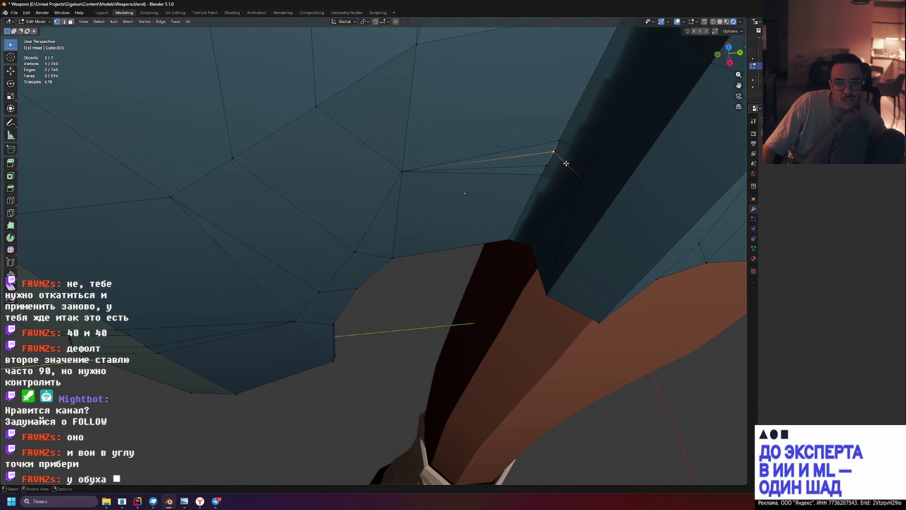
# Switch the viewport to Solid shading and orbit around the selected vertex
pyautogui.scroll(-4, 510, 158)
pyautogui.moveTo(511, 158)
pyautogui.mouseDown(button='middle')
pyautogui.moveTo(396, 165)
pyautogui.moveTo(506, 177)
pyautogui.moveTo(488, 198)
pyautogui.moveTo(461, 136)
pyautogui.moveTo(453, 159)
pyautogui.moveTo(461, 54)
pyautogui.moveTo(489, 94)
pyautogui.moveTo(390, 231)
pyautogui.moveTo(719, 27)
pyautogui.mouseUp(button='middle')
pyautogui.click(720, 21)
pyautogui.moveTo(566, 47)
pyautogui.mouseDown(button='middle')
pyautogui.moveTo(425, 57)
pyautogui.moveTo(457, 136)
pyautogui.mouseUp(button='middle')
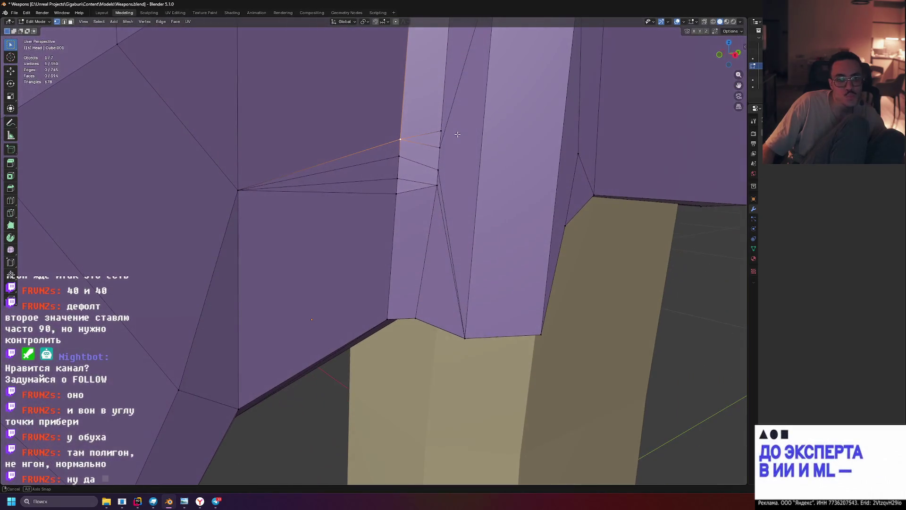
# Limited-dissolve the selected stray edges on the axe head with a 19.2° max angle
pyautogui.keyDown('shift'); pyautogui.click(399, 157); pyautogui.keyUp('shift')
pyautogui.keyDown('shift'); pyautogui.click(398, 179); pyautogui.keyUp('shift')
pyautogui.press('x')
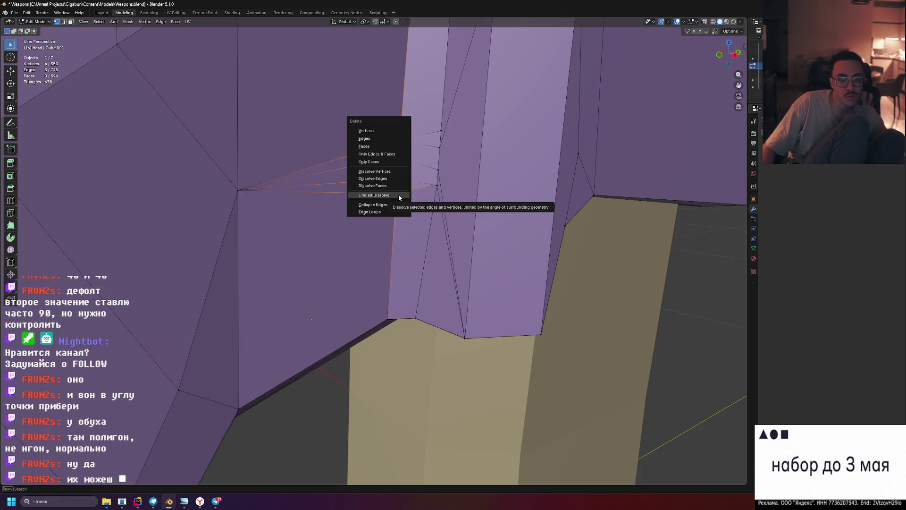
pyautogui.click(398, 194)
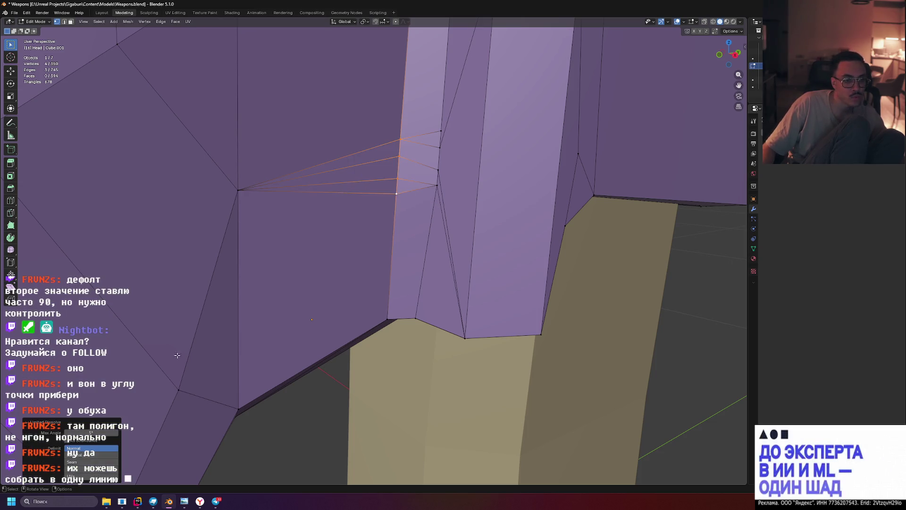
pyautogui.moveTo(91, 432); pyautogui.dragTo(109, 432)
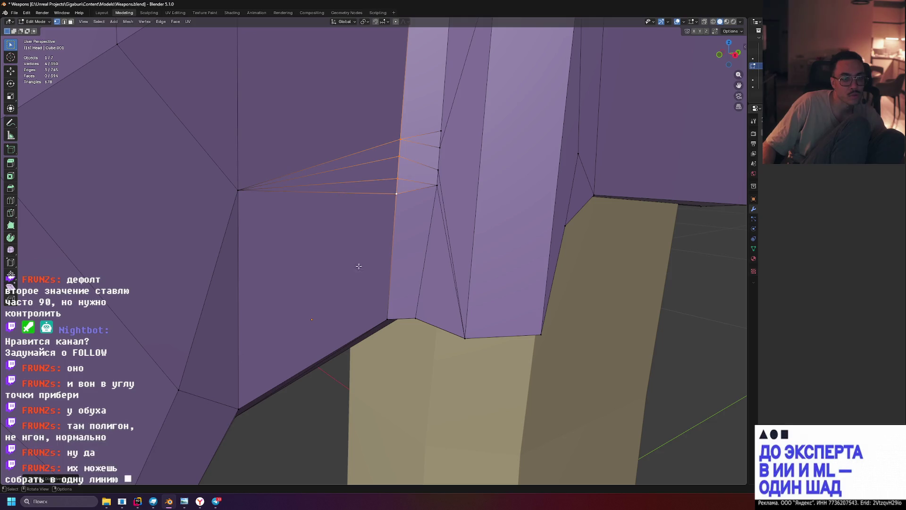
# Merge the selected stray vertices at their center, then select the next vertex pair
pyautogui.press('m')
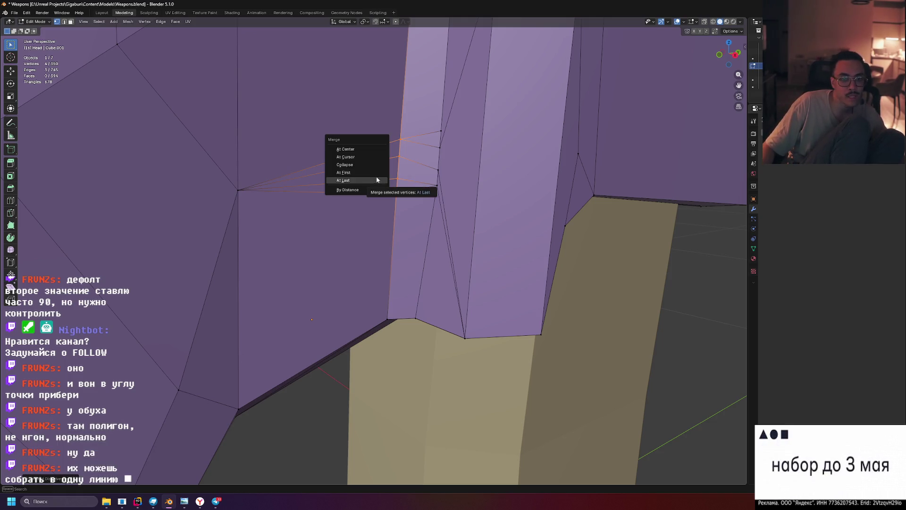
pyautogui.click(361, 149)
pyautogui.moveTo(366, 152)
pyautogui.mouseDown(button='middle')
pyautogui.moveTo(538, 111)
pyautogui.moveTo(425, 182)
pyautogui.moveTo(381, 176)
pyautogui.moveTo(428, 161)
pyautogui.moveTo(428, 95)
pyautogui.moveTo(430, 180)
pyautogui.mouseUp(button='middle')
pyautogui.keyDown('shift'); pyautogui.click(430, 180); pyautogui.keyUp('shift')
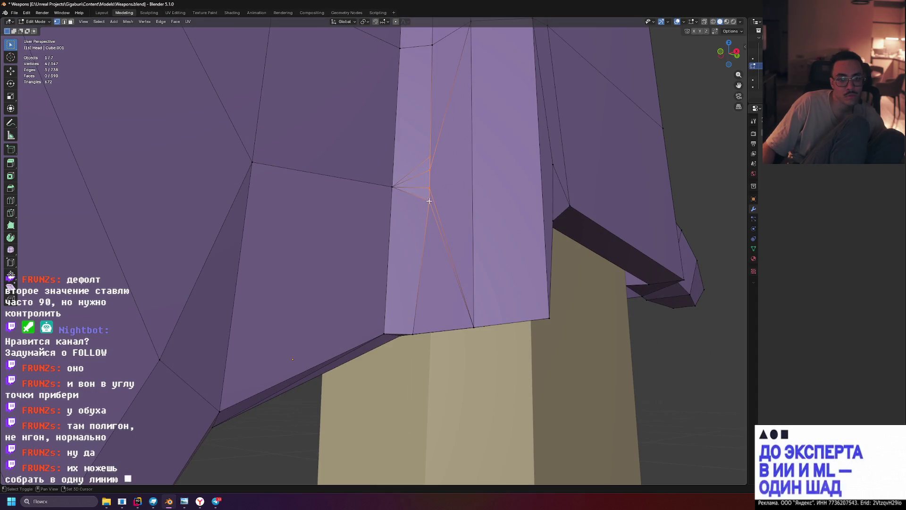
# Merge the first selected stray vertex pair into a single point
pyautogui.press('m')
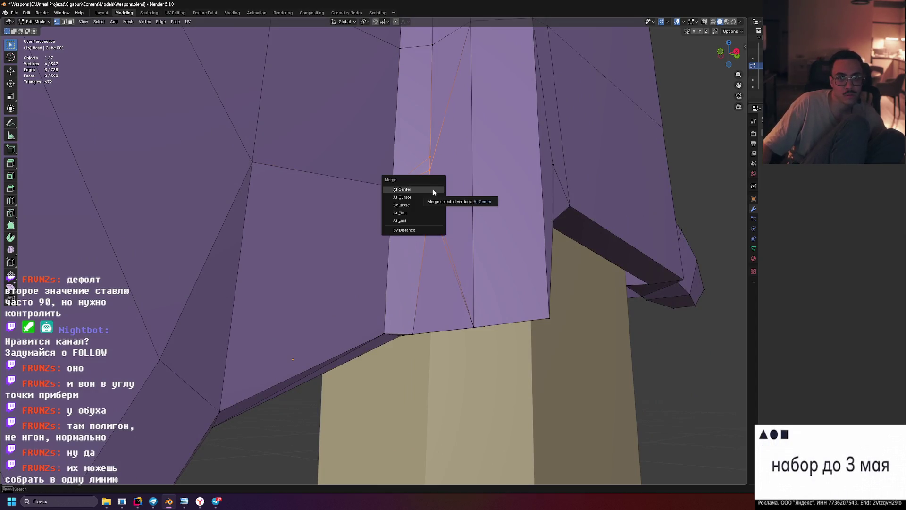
pyautogui.click(432, 188)
pyautogui.hotkey('alt', 'a')
pyautogui.moveTo(653, 163)
pyautogui.mouseDown(button='middle')
pyautogui.moveTo(519, 135)
pyautogui.moveTo(500, 232)
pyautogui.mouseUp(button='middle')
pyautogui.scroll(3, 326, 225)
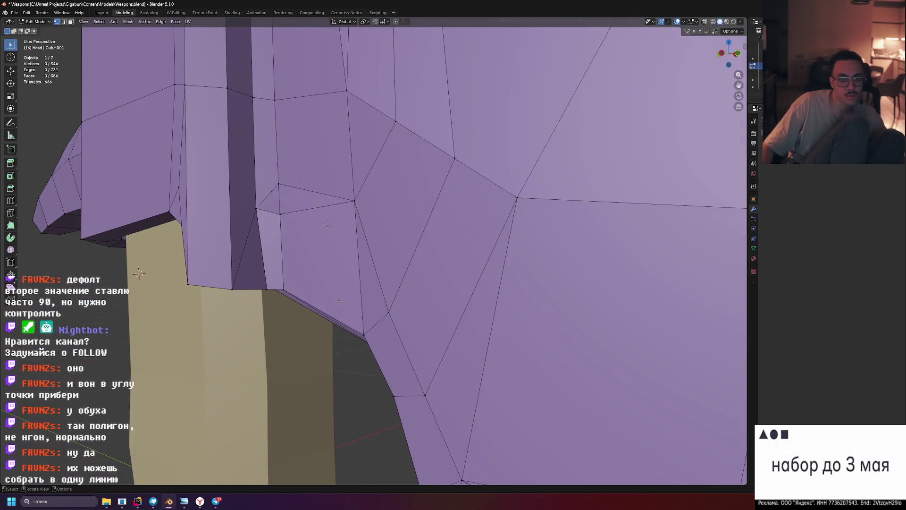
# Merge a second stray vertex pair at its centre
pyautogui.click(279, 213)
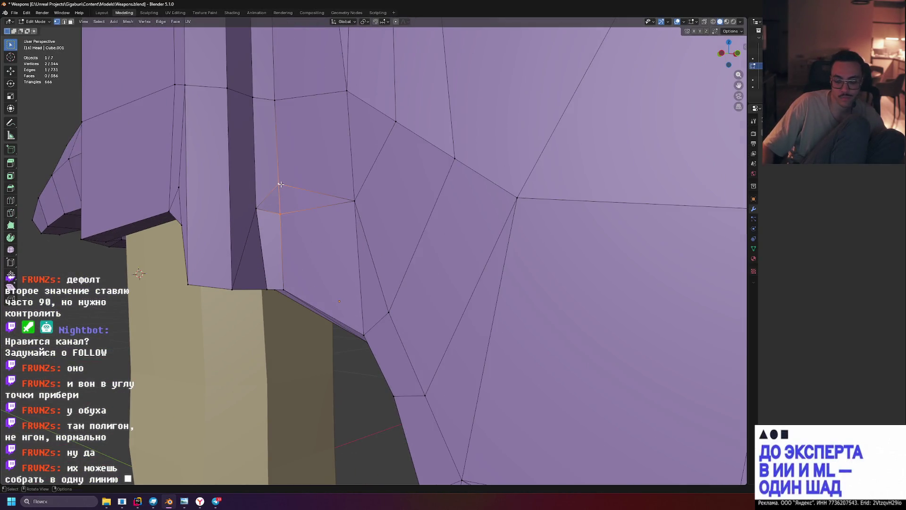
pyautogui.press('m')
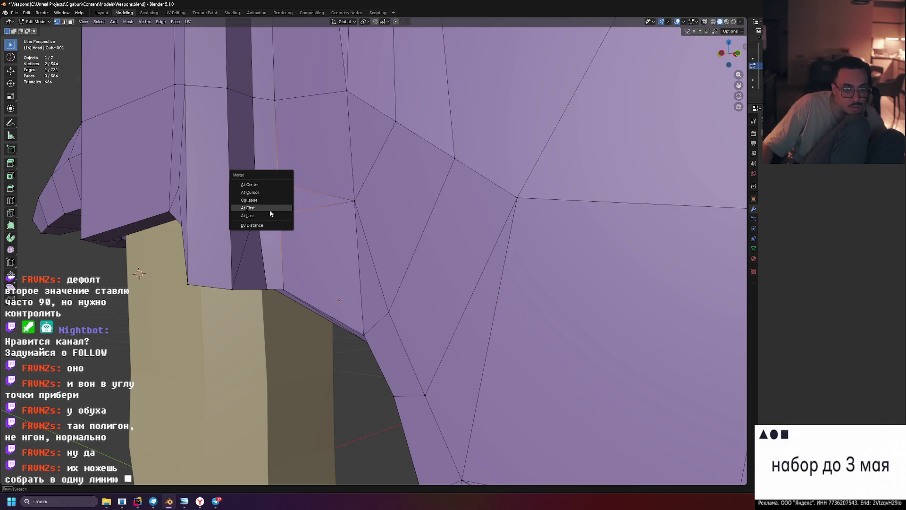
pyautogui.click(267, 186)
# Orbit around the guard close-up and back out to view the whole axe head
pyautogui.moveTo(283, 180); pyautogui.dragTo(344, 141, button='middle')
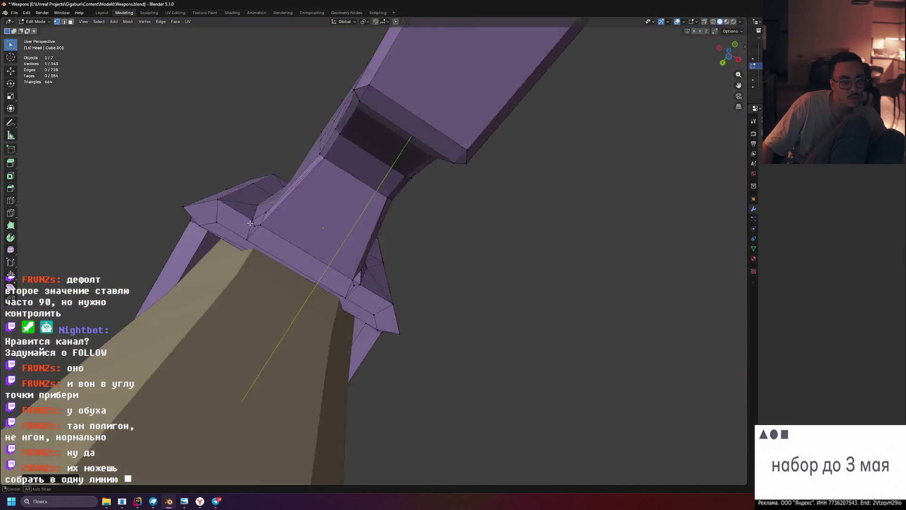
pyautogui.scroll(5, 344, 141)
pyautogui.moveTo(308, 245)
pyautogui.mouseDown(button='middle')
pyautogui.moveTo(372, 167)
pyautogui.moveTo(362, 224)
pyautogui.moveTo(352, 219)
pyautogui.moveTo(355, 203)
pyautogui.moveTo(391, 224)
pyautogui.mouseUp(button='middle')
pyautogui.scroll(-5, 339, 175)
pyautogui.moveTo(335, 173)
pyautogui.mouseDown(button='middle')
pyautogui.moveTo(404, 202)
pyautogui.moveTo(412, 248)
pyautogui.moveTo(395, 234)
pyautogui.moveTo(434, 260)
pyautogui.moveTo(282, 239)
pyautogui.mouseUp(button='middle')
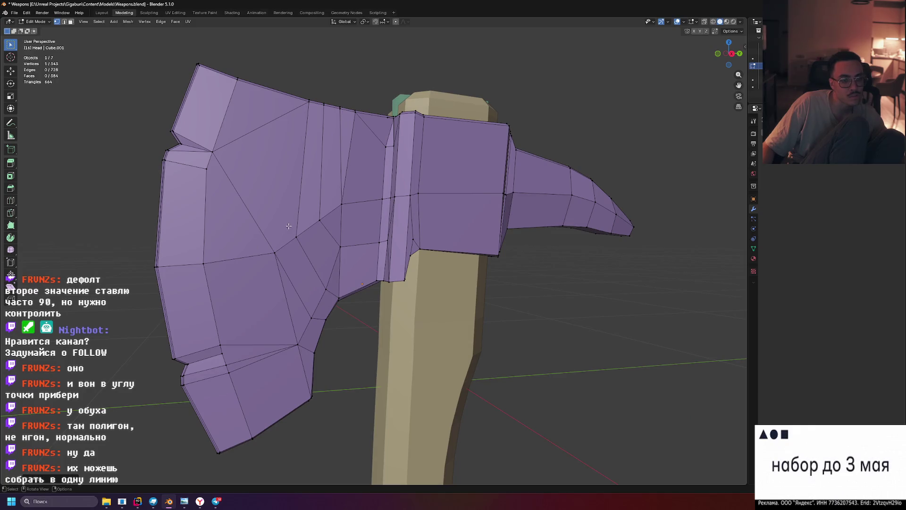
# Switch to Rendered shading and return to Object Mode to see the axe's colours
pyautogui.click(733, 22)
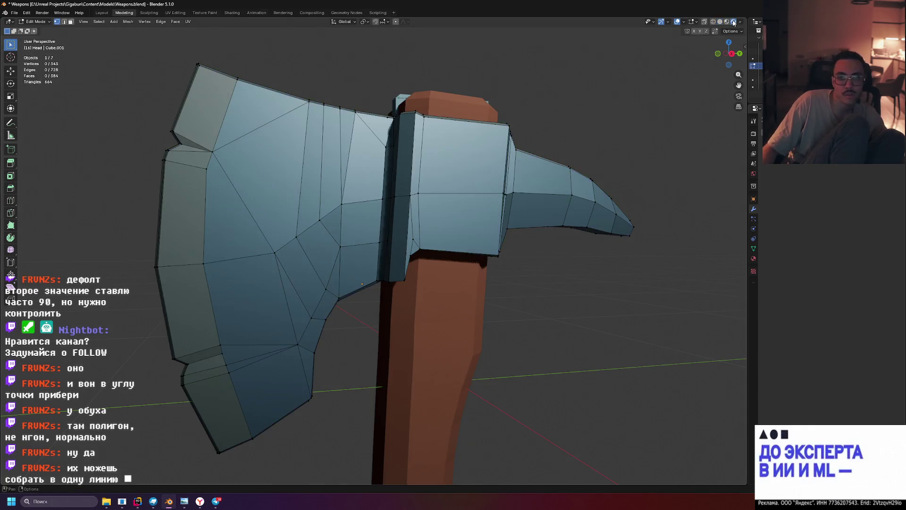
pyautogui.press('Tab')
pyautogui.click(315, 60)
pyautogui.moveTo(316, 60)
pyautogui.mouseDown(button='middle')
pyautogui.moveTo(363, 86)
pyautogui.moveTo(425, 74)
pyautogui.moveTo(281, 265)
pyautogui.mouseUp(button='middle')
pyautogui.scroll(4, 283, 260)
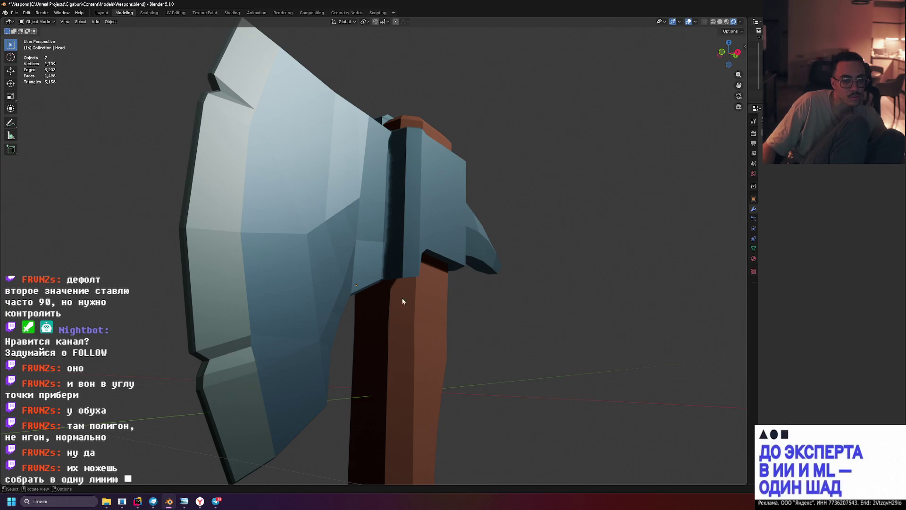
# Inspect the coloured axe from edge-on and side angles
pyautogui.press('Tab')
pyautogui.scroll(-2, 511, 284)
pyautogui.moveTo(511, 283)
pyautogui.mouseDown(button='middle')
pyautogui.moveTo(527, 279)
pyautogui.moveTo(485, 286)
pyautogui.moveTo(509, 299)
pyautogui.moveTo(481, 288)
pyautogui.mouseUp(button='middle')
pyautogui.press('Tab')
pyautogui.scroll(-3, 515, 288)
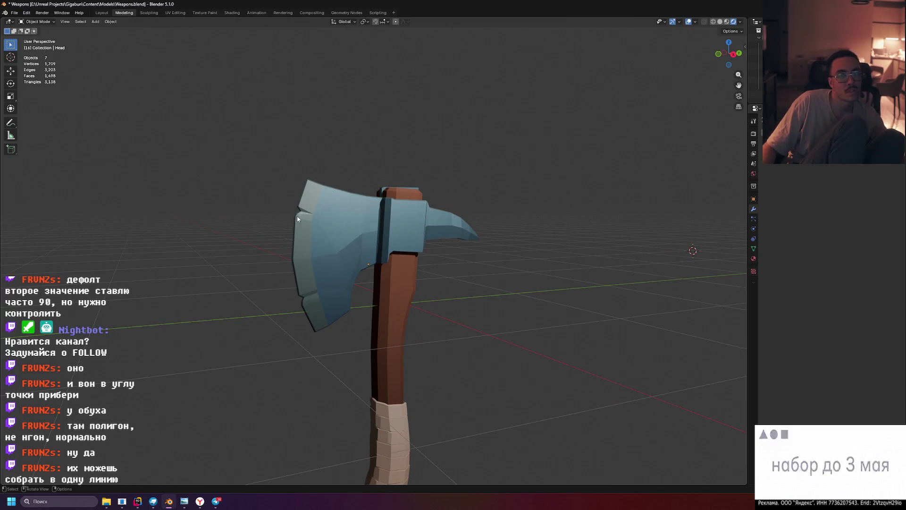
pyautogui.moveTo(368, 284)
pyautogui.mouseDown(button='middle')
pyautogui.moveTo(396, 280)
pyautogui.moveTo(416, 249)
pyautogui.mouseUp(button='middle')
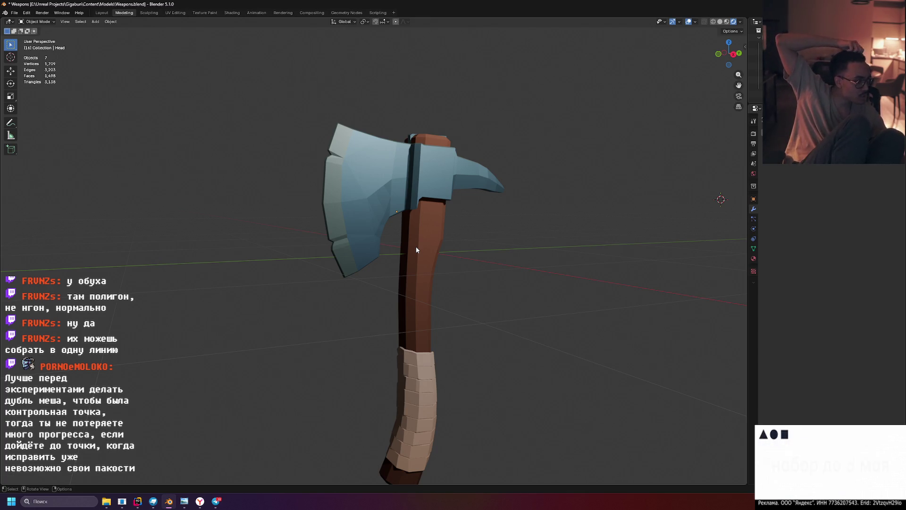
pyautogui.scroll(5, 416, 246)
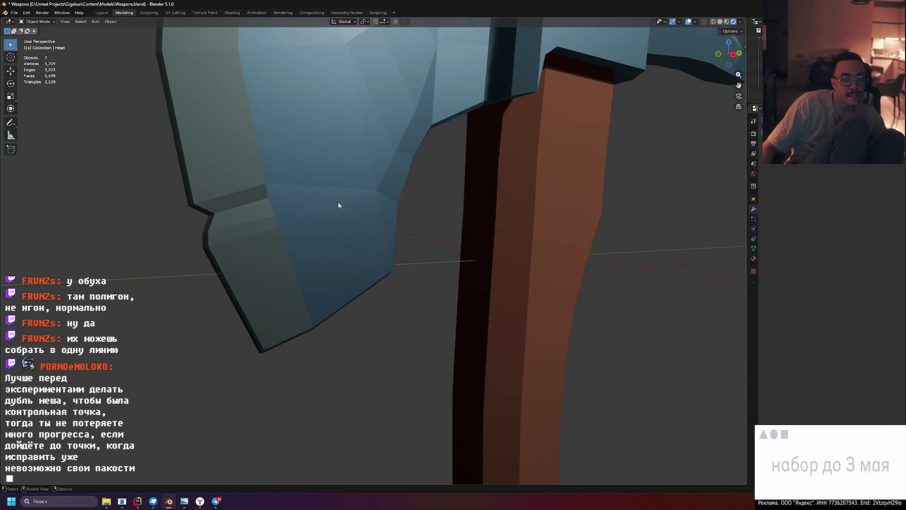
# Enter Edit Mode and merge the vertex pair at the blade notch at the last vertex
pyautogui.moveTo(335, 215); pyautogui.dragTo(335, 180, button='middle')
pyautogui.press('Tab')
pyautogui.moveTo(288, 201); pyautogui.dragTo(276, 179, button='middle')
pyautogui.click(276, 179)
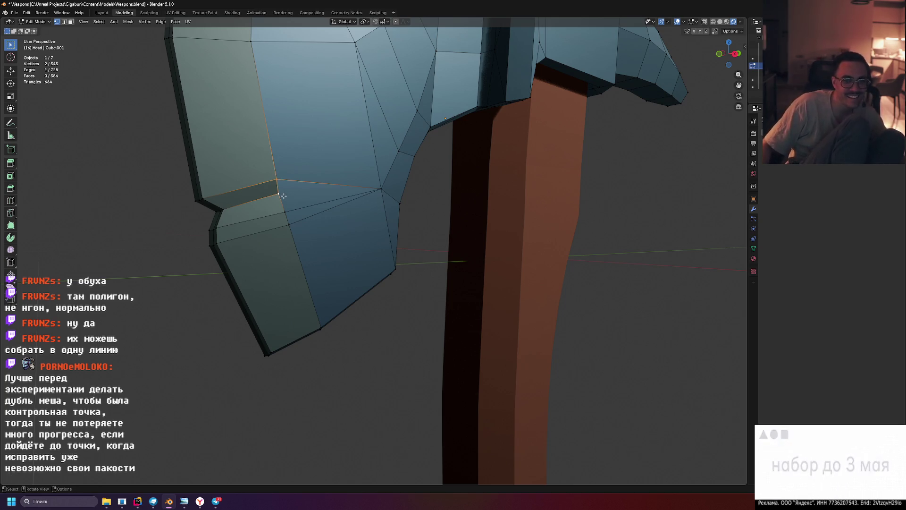
pyautogui.press('m')
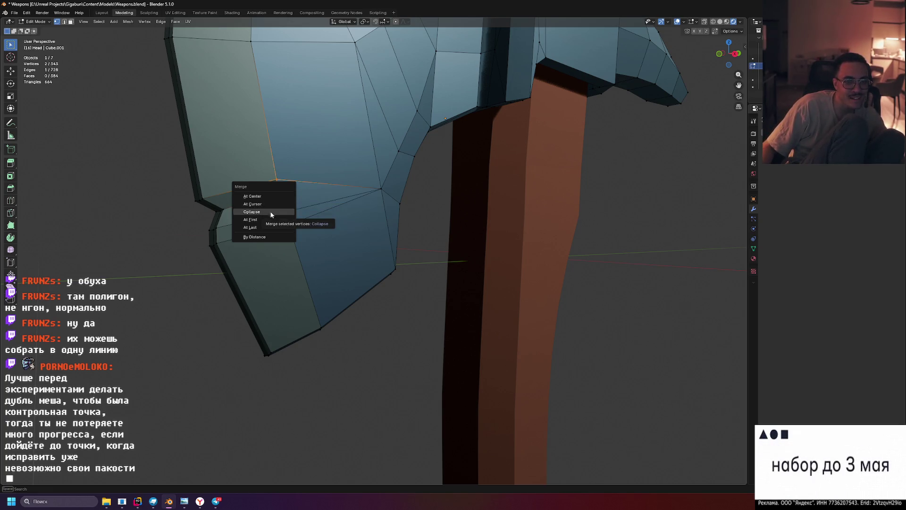
pyautogui.click(264, 228)
# Collapse another stray vertex into its neighbour and switch back to Solid shading
pyautogui.keyDown('shift'); pyautogui.click(279, 200); pyautogui.keyUp('shift')
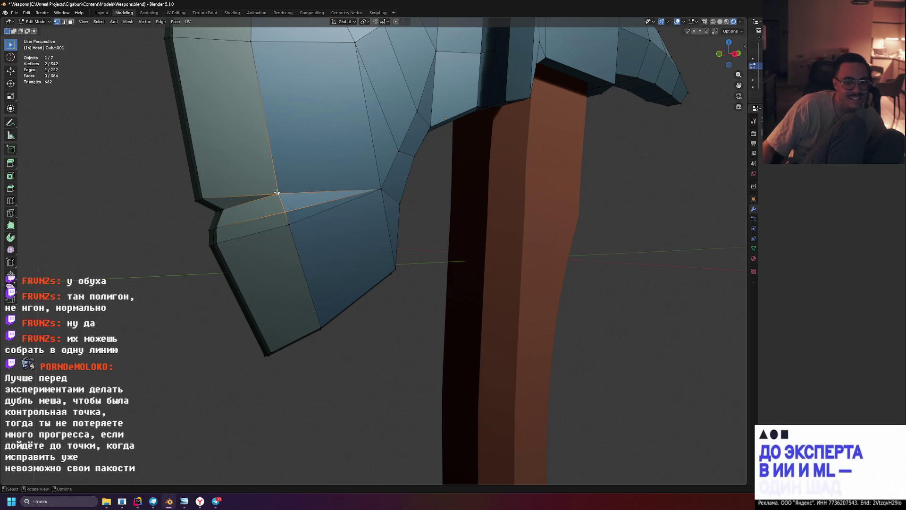
pyautogui.press('m')
pyautogui.click(277, 191)
pyautogui.moveTo(279, 220)
pyautogui.mouseDown(button='middle')
pyautogui.moveTo(374, 232)
pyautogui.moveTo(431, 226)
pyautogui.mouseUp(button='middle')
pyautogui.click(720, 22)
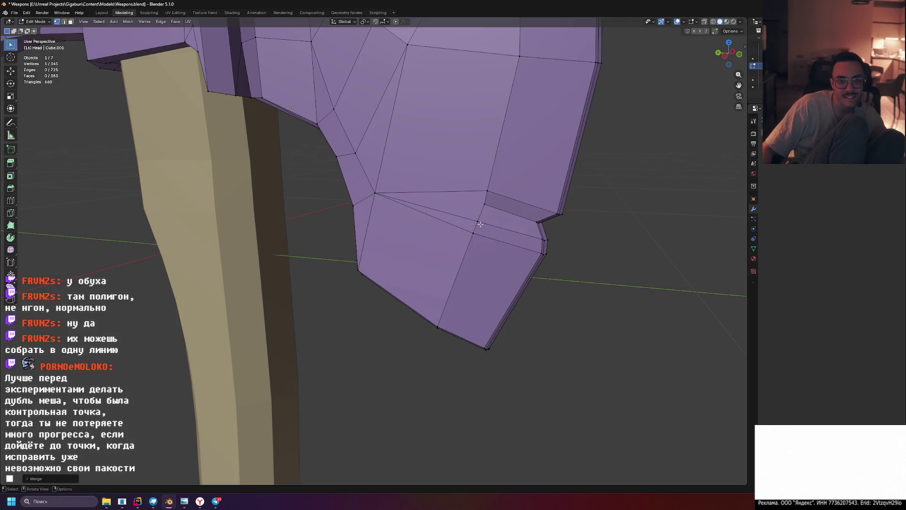
# Merge two more vertex pairs on the head's opposite side, reaching 339 vertices
pyautogui.keyDown('shift'); pyautogui.click(477, 218); pyautogui.keyUp('shift')
pyautogui.press('m')
pyautogui.click(485, 206)
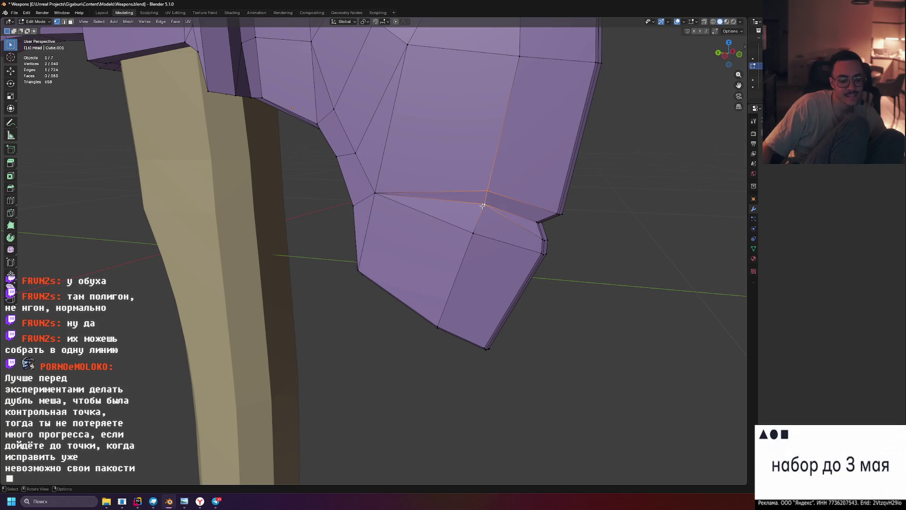
pyautogui.press('m')
pyautogui.click(482, 205)
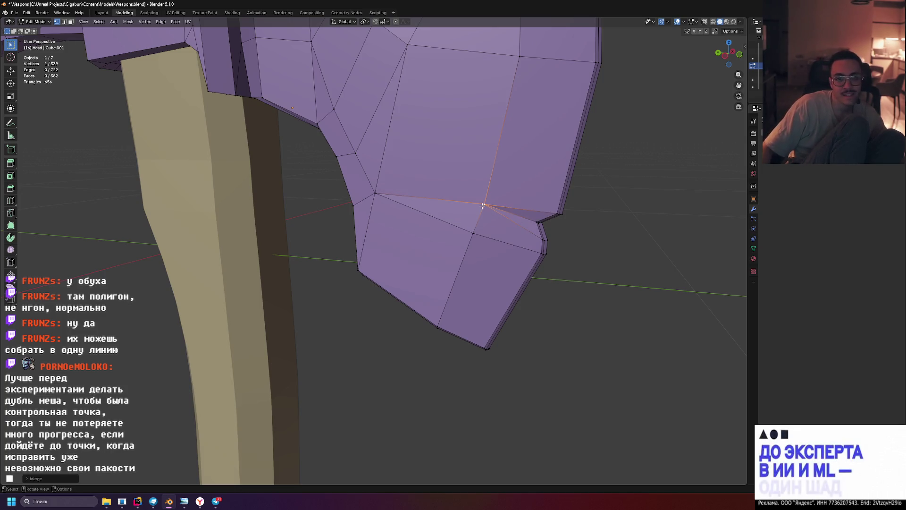
pyautogui.click(602, 231)
pyautogui.moveTo(601, 231)
pyautogui.mouseDown(button='middle')
pyautogui.moveTo(613, 229)
pyautogui.moveTo(584, 227)
pyautogui.mouseUp(button='middle')
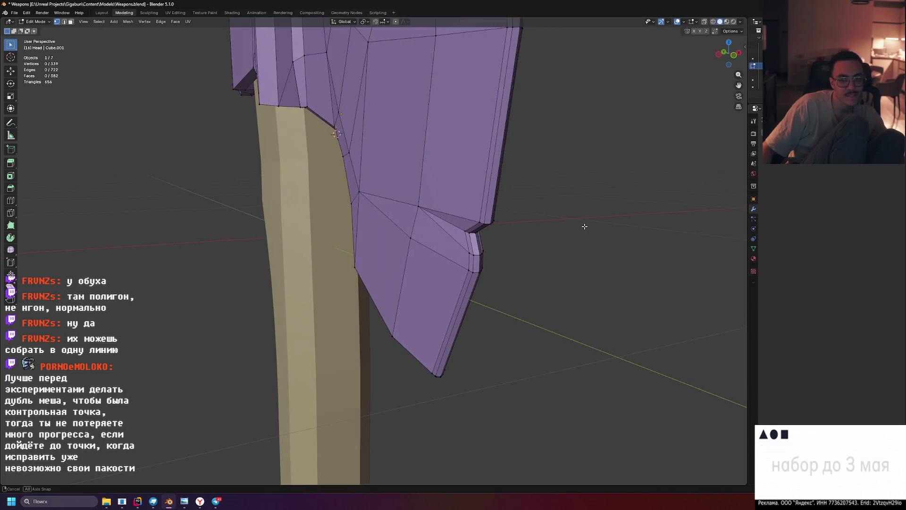
pyautogui.moveTo(525, 229)
pyautogui.mouseDown(button='middle')
pyautogui.moveTo(521, 213)
pyautogui.moveTo(494, 213)
pyautogui.moveTo(540, 224)
pyautogui.moveTo(377, 231)
pyautogui.mouseUp(button='middle')
pyautogui.scroll(-3, 372, 231)
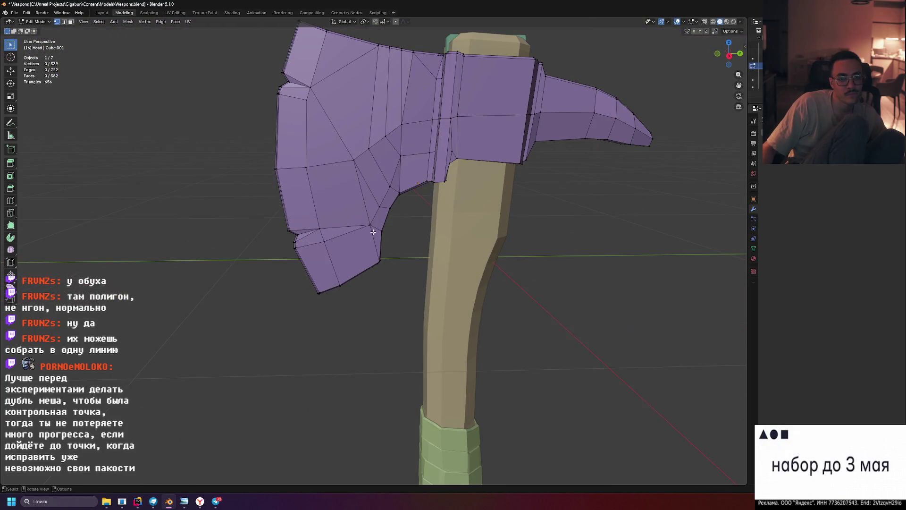
pyautogui.press('Tab')
pyautogui.click(634, 46)
pyautogui.moveTo(634, 46)
pyautogui.mouseDown(button='middle')
pyautogui.moveTo(687, 46)
pyautogui.moveTo(730, 70)
pyautogui.moveTo(706, 112)
pyautogui.mouseUp(button='middle')
pyautogui.click(733, 23)
pyautogui.scroll(-10, 564, 111)
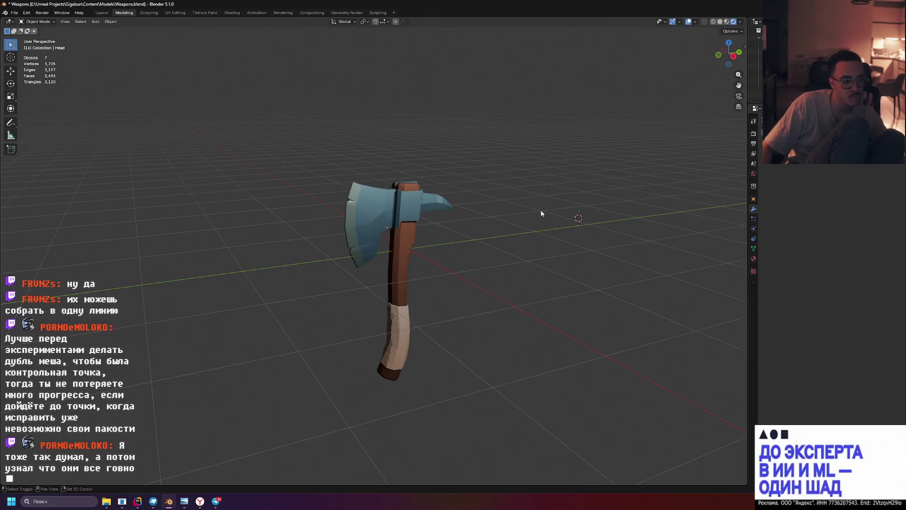
pyautogui.scroll(5, 494, 162)
pyautogui.moveTo(507, 168); pyautogui.dragTo(507, 159, button='middle')
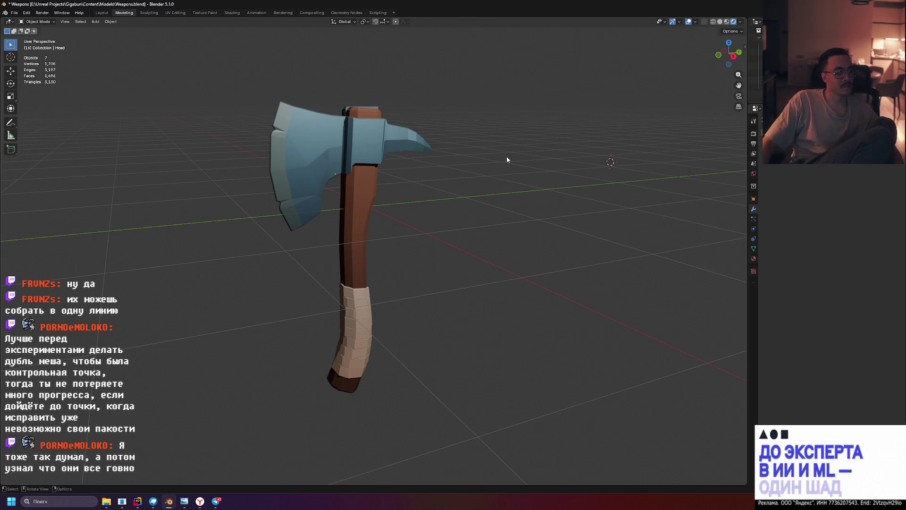
pyautogui.scroll(2, 500, 138)
pyautogui.moveTo(499, 137)
pyautogui.mouseDown(button='middle')
pyautogui.moveTo(544, 145)
pyautogui.moveTo(550, 127)
pyautogui.moveTo(545, 141)
pyautogui.moveTo(563, 135)
pyautogui.mouseUp(button='middle')
pyautogui.press('super+shift+s')
pyautogui.moveTo(248, 67)
pyautogui.mouseDown()
pyautogui.moveTo(462, 411)
pyautogui.moveTo(573, 418)
pyautogui.mouseUp()
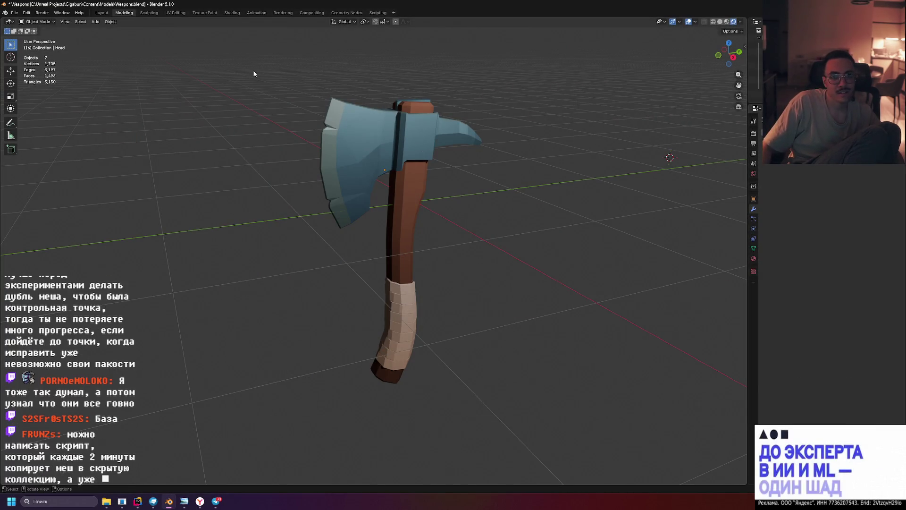
pyautogui.press('super+shift+s')
pyautogui.moveTo(231, 63)
pyautogui.mouseDown()
pyautogui.moveTo(590, 418)
pyautogui.moveTo(579, 417)
pyautogui.mouseUp()
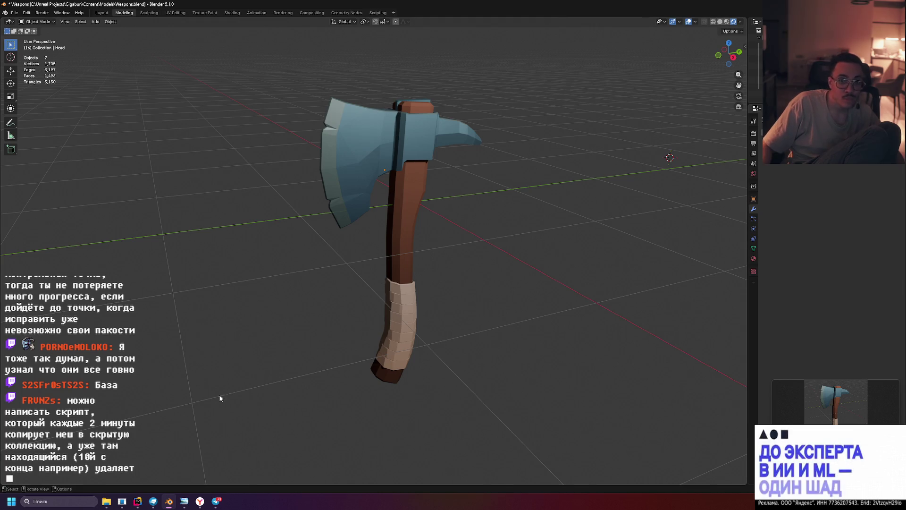
pyautogui.moveTo(138, 501)
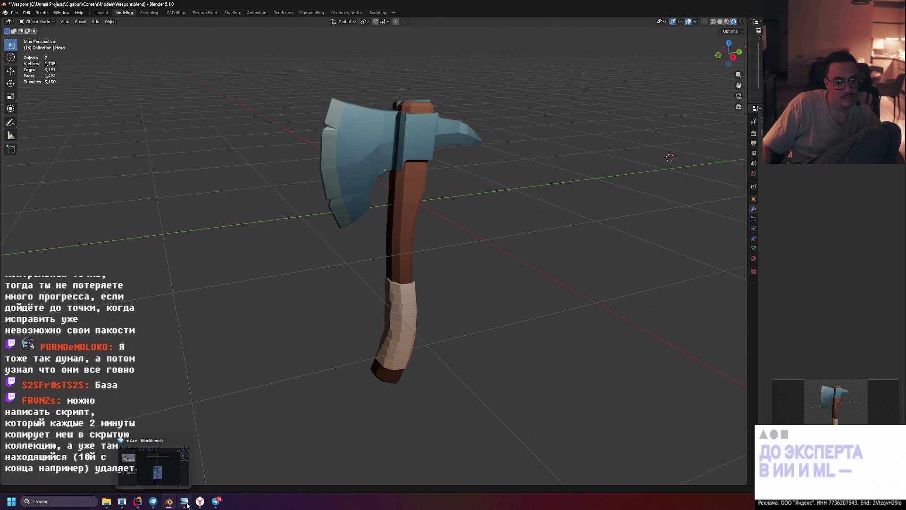
# Start editing the axe post with the pasted screenshot and check its current photo
pyautogui.moveTo(187, 505)
pyautogui.click(224, 503)
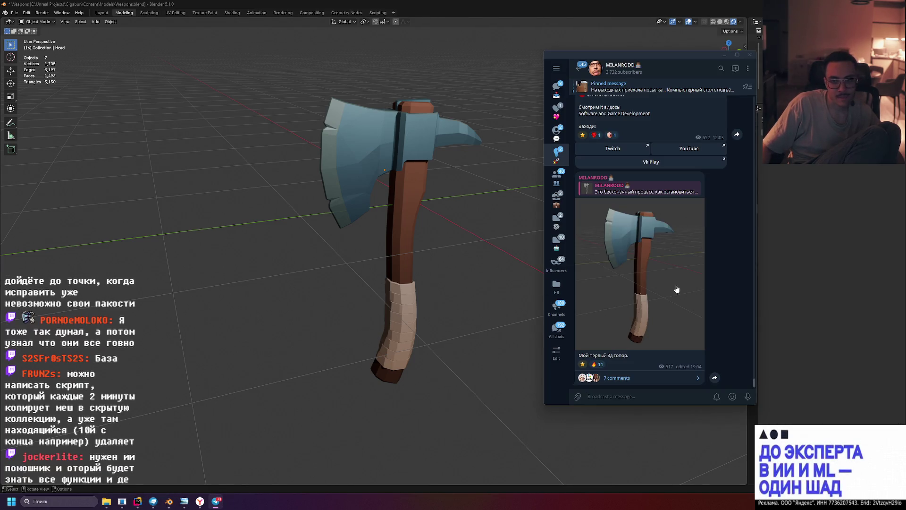
pyautogui.rightClick(635, 357)
pyautogui.click(660, 377)
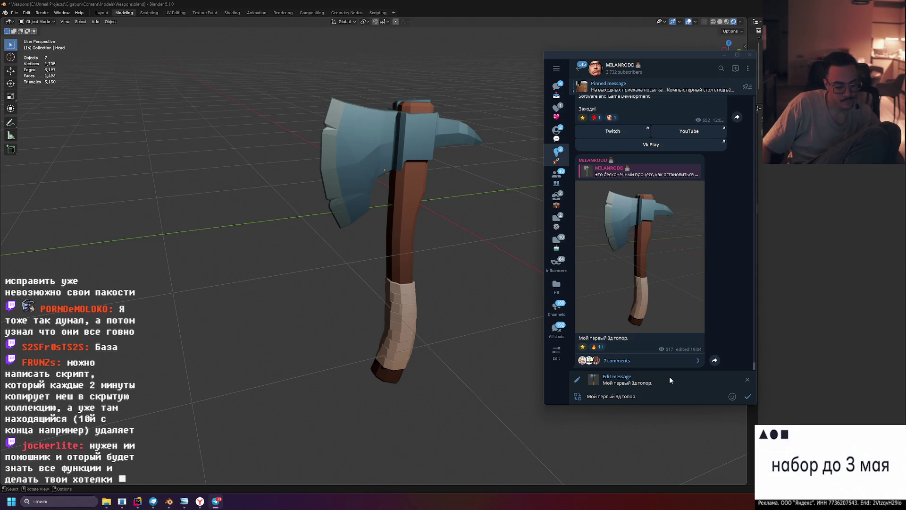
pyautogui.hotkey('ctrl', 'v')
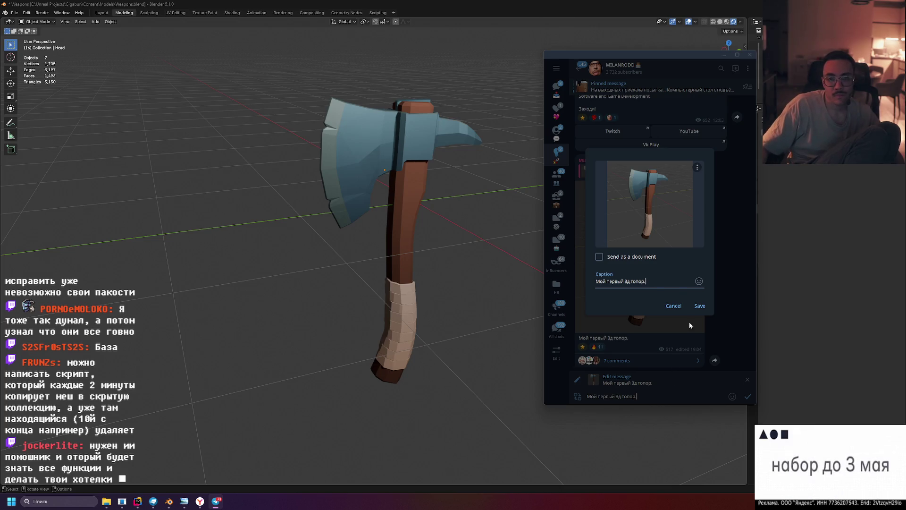
pyautogui.click(699, 306)
pyautogui.click(661, 257)
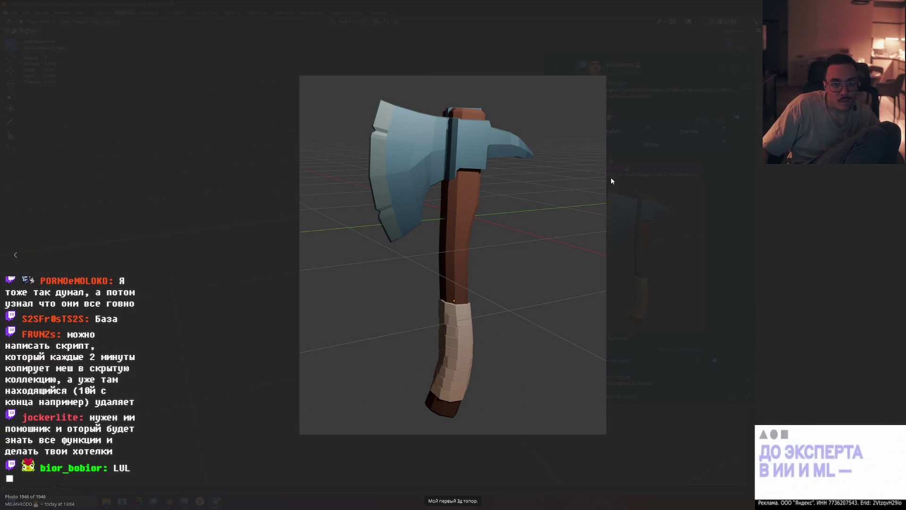
pyautogui.click(632, 184)
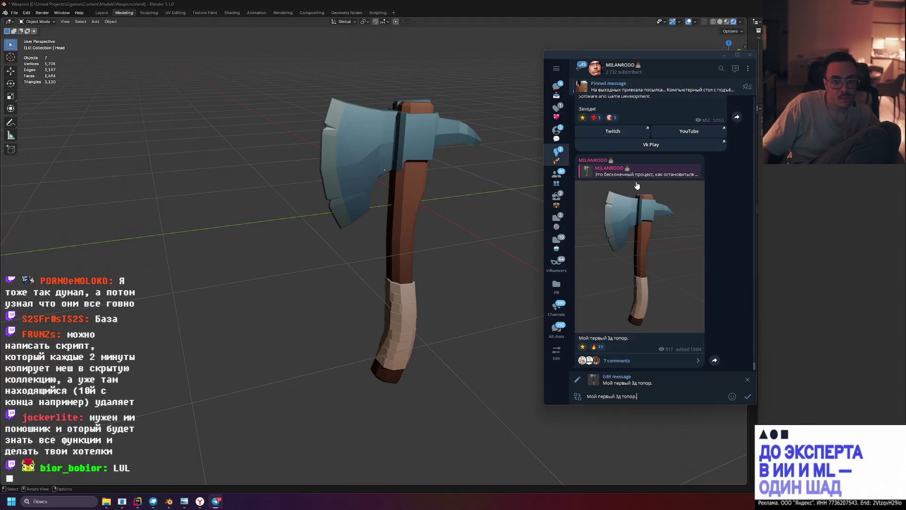
# Paste the new axe screenshot into the post and save it, keeping the caption
pyautogui.rightClick(683, 343)
pyautogui.click(714, 368)
pyautogui.hotkey('ctrl', 'v')
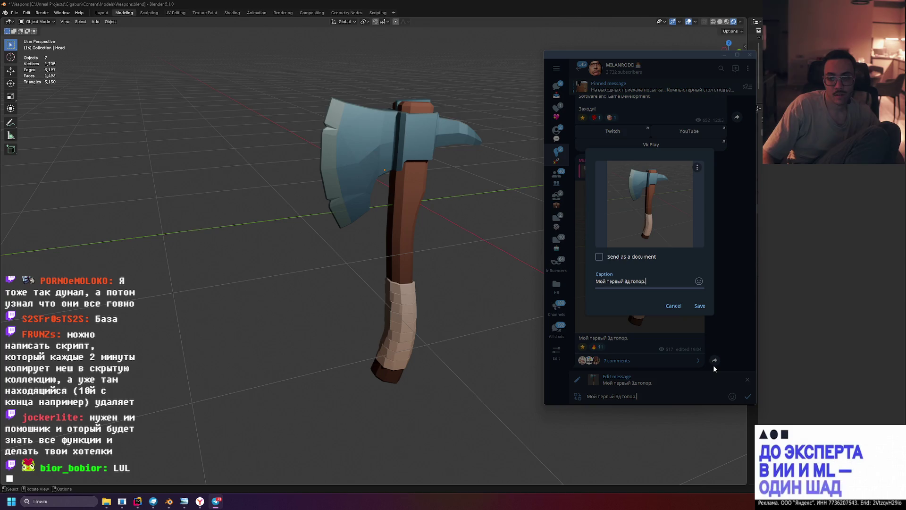
pyautogui.moveTo(693, 284)
pyautogui.click(699, 306)
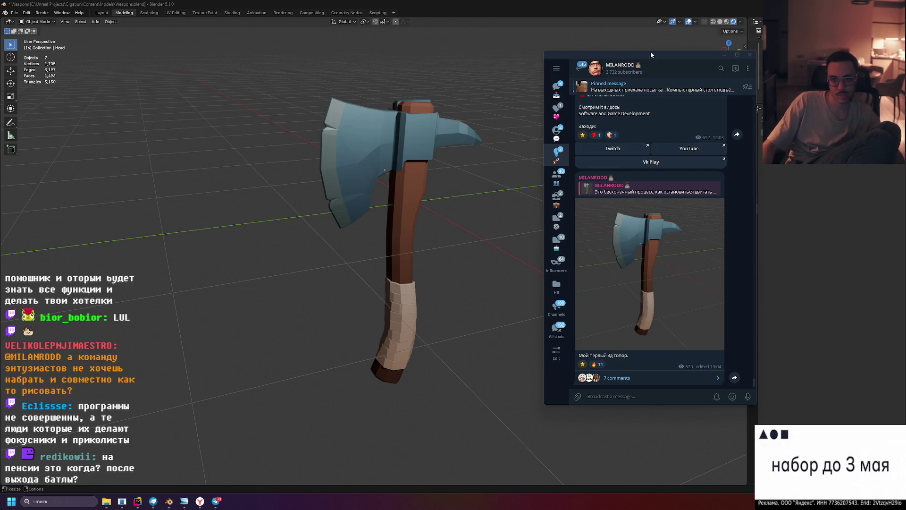
pyautogui.moveTo(652, 59); pyautogui.dragTo(740, 63)
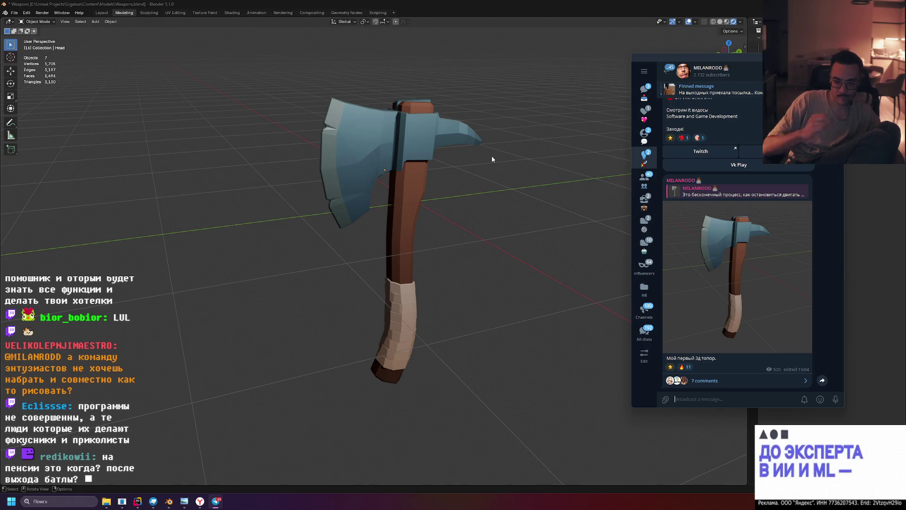
# Bring Blender forward and orbit around the axe, ending on its narrow edge
pyautogui.moveTo(446, 247)
pyautogui.mouseDown(button='middle')
pyautogui.moveTo(452, 223)
pyautogui.moveTo(438, 207)
pyautogui.moveTo(352, 219)
pyautogui.moveTo(461, 222)
pyautogui.moveTo(479, 245)
pyautogui.moveTo(463, 246)
pyautogui.moveTo(522, 250)
pyautogui.moveTo(507, 253)
pyautogui.mouseUp(button='middle')
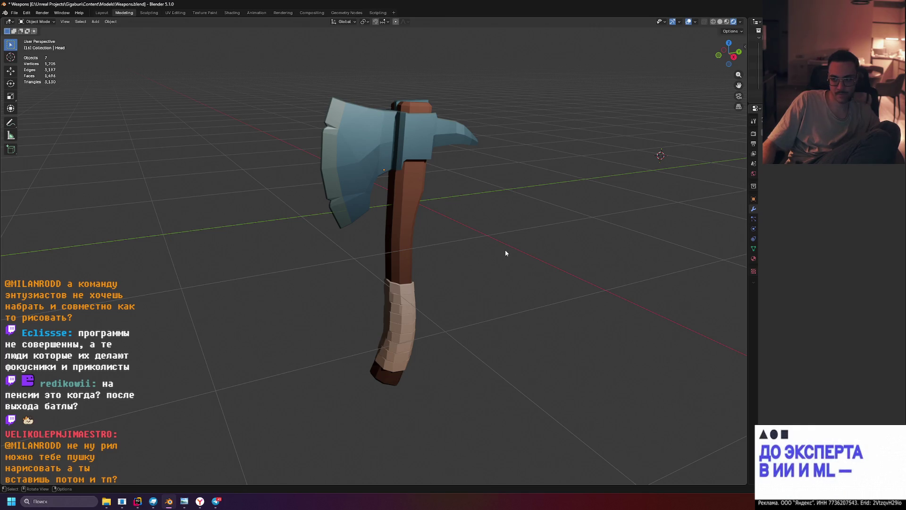
pyautogui.moveTo(504, 253)
pyautogui.mouseDown(button='middle')
pyautogui.moveTo(491, 255)
pyautogui.moveTo(461, 232)
pyautogui.moveTo(575, 168)
pyautogui.moveTo(508, 199)
pyautogui.moveTo(491, 240)
pyautogui.moveTo(525, 259)
pyautogui.moveTo(490, 278)
pyautogui.moveTo(345, 275)
pyautogui.moveTo(511, 275)
pyautogui.moveTo(455, 247)
pyautogui.moveTo(494, 256)
pyautogui.moveTo(488, 207)
pyautogui.moveTo(525, 197)
pyautogui.moveTo(514, 240)
pyautogui.moveTo(503, 251)
pyautogui.moveTo(484, 158)
pyautogui.mouseUp(button='middle')
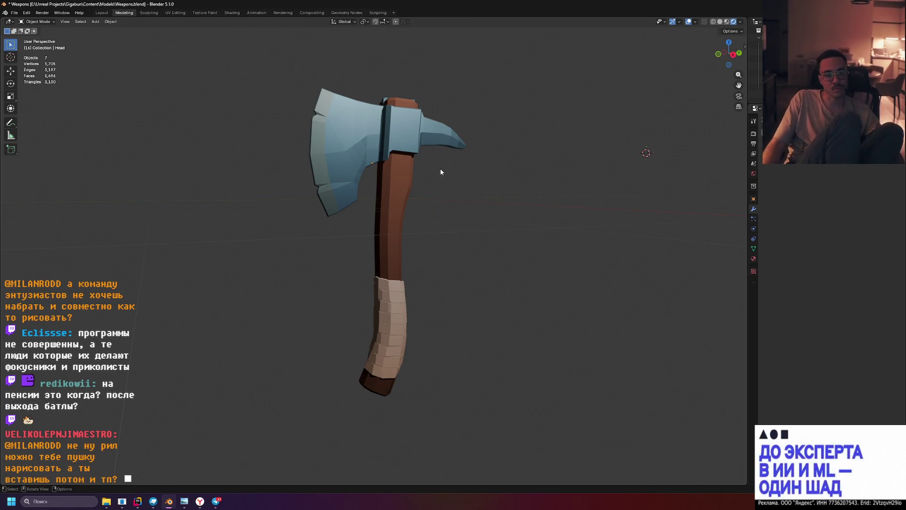
pyautogui.moveTo(384, 104)
pyautogui.mouseDown(button='middle')
pyautogui.moveTo(455, 227)
pyautogui.moveTo(388, 216)
pyautogui.moveTo(471, 227)
pyautogui.moveTo(449, 215)
pyautogui.mouseUp(button='middle')
# Select the axe head and apply Shade Auto Smooth to it
pyautogui.click(360, 146)
pyautogui.moveTo(523, 162)
pyautogui.mouseDown(button='middle')
pyautogui.moveTo(522, 180)
pyautogui.moveTo(436, 138)
pyautogui.moveTo(434, 146)
pyautogui.mouseUp(button='middle')
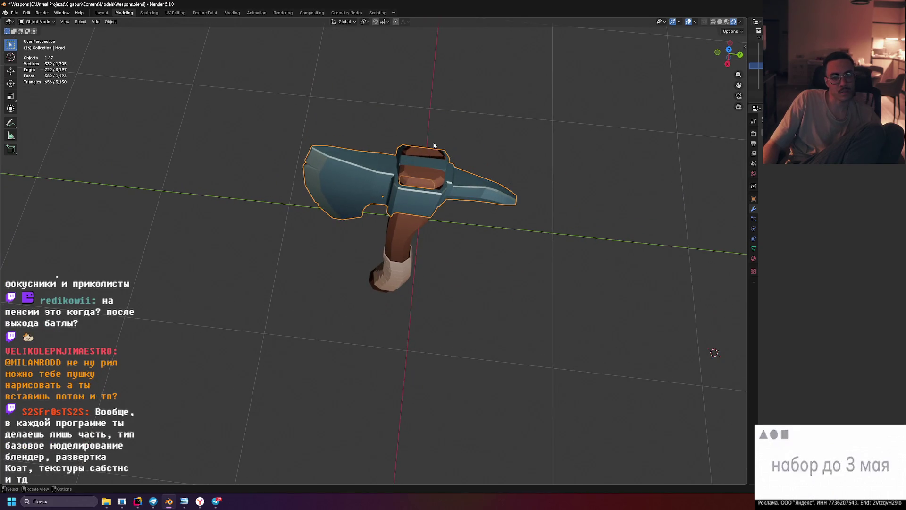
pyautogui.click(413, 181)
pyautogui.moveTo(359, 143)
pyautogui.mouseDown(button='middle')
pyautogui.moveTo(383, 84)
pyautogui.moveTo(355, 142)
pyautogui.moveTo(362, 130)
pyautogui.moveTo(382, 158)
pyautogui.moveTo(337, 153)
pyautogui.moveTo(365, 137)
pyautogui.moveTo(357, 145)
pyautogui.moveTo(487, 183)
pyautogui.moveTo(448, 182)
pyautogui.moveTo(472, 177)
pyautogui.moveTo(470, 166)
pyautogui.mouseUp(button='middle')
pyautogui.click(357, 146)
pyautogui.rightClick(357, 145)
pyautogui.click(359, 141)
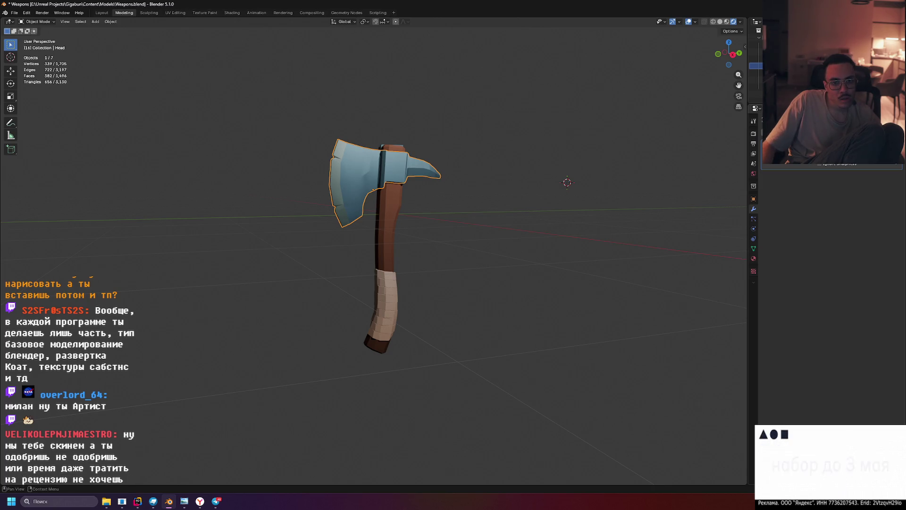
# Zoom and orbit around the smoothed axe head to inspect its blade
pyautogui.scroll(5, 349, 206)
pyautogui.scroll(-1, 349, 206)
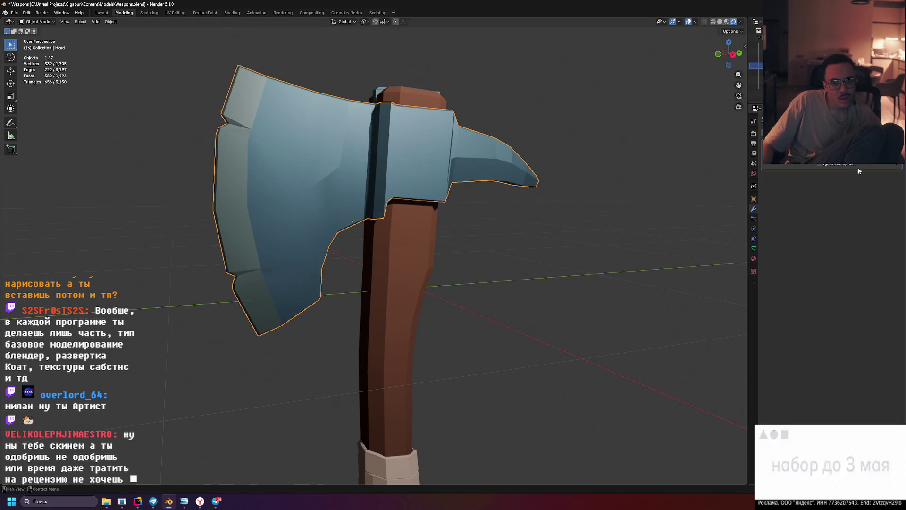
pyautogui.moveTo(352, 220); pyautogui.dragTo(352, 221, button='middle')
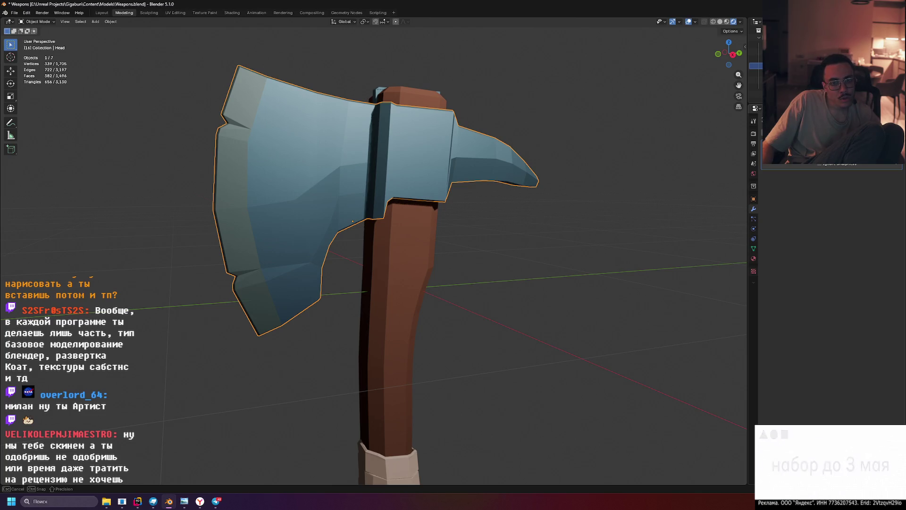
pyautogui.moveTo(495, 264)
pyautogui.mouseDown(button='middle')
pyautogui.moveTo(486, 246)
pyautogui.moveTo(471, 259)
pyautogui.moveTo(475, 276)
pyautogui.moveTo(556, 284)
pyautogui.moveTo(548, 245)
pyautogui.moveTo(447, 261)
pyautogui.moveTo(468, 267)
pyautogui.moveTo(462, 251)
pyautogui.moveTo(496, 276)
pyautogui.moveTo(472, 276)
pyautogui.moveTo(522, 263)
pyautogui.mouseUp(button='middle')
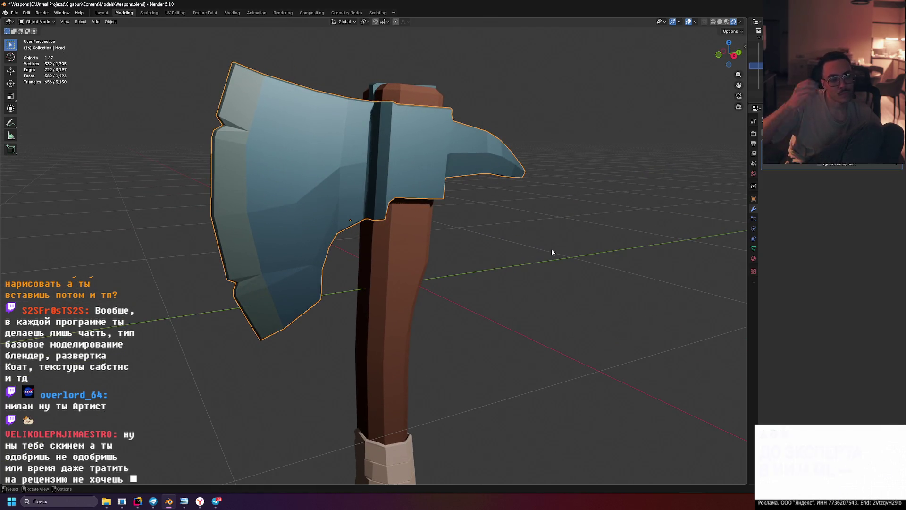
pyautogui.moveTo(588, 249)
pyautogui.mouseDown(button='middle')
pyautogui.moveTo(567, 240)
pyautogui.moveTo(511, 262)
pyautogui.moveTo(585, 265)
pyautogui.mouseUp(button='middle')
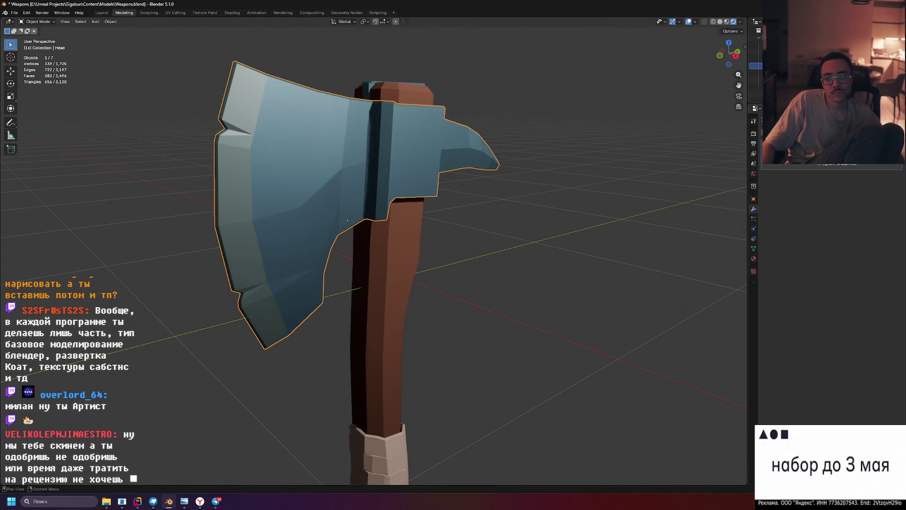
pyautogui.moveTo(557, 232)
pyautogui.mouseDown(button='middle')
pyautogui.moveTo(530, 228)
pyautogui.moveTo(546, 197)
pyautogui.moveTo(526, 170)
pyautogui.moveTo(546, 216)
pyautogui.moveTo(583, 230)
pyautogui.moveTo(508, 261)
pyautogui.moveTo(571, 215)
pyautogui.moveTo(538, 223)
pyautogui.moveTo(488, 256)
pyautogui.moveTo(378, 226)
pyautogui.mouseUp(button='middle')
pyautogui.rightClick(353, 216)
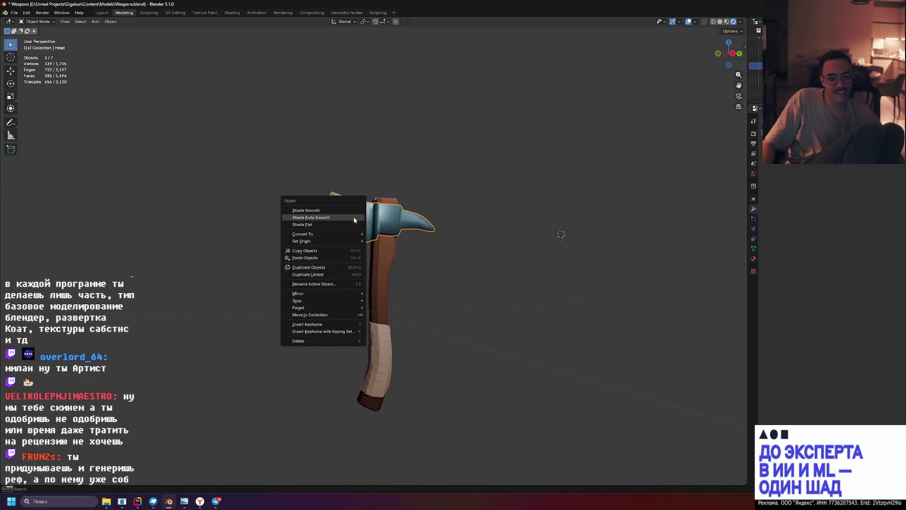
# Dismiss the head's context menu and box-select the axe parts, clearing the selection between attempts
pyautogui.click(499, 254)
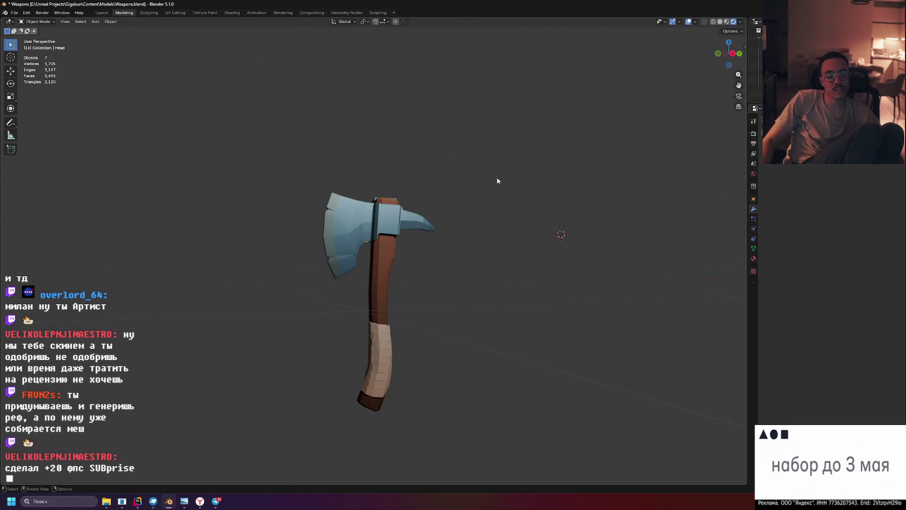
pyautogui.moveTo(279, 169)
pyautogui.mouseDown()
pyautogui.moveTo(476, 467)
pyautogui.moveTo(491, 442)
pyautogui.mouseUp()
pyautogui.moveTo(551, 447)
pyautogui.mouseDown()
pyautogui.moveTo(256, 177)
pyautogui.moveTo(488, 439)
pyautogui.moveTo(269, 176)
pyautogui.moveTo(505, 435)
pyautogui.mouseUp()
pyautogui.click(267, 172)
pyautogui.moveTo(504, 390); pyautogui.dragTo(477, 331, button='middle')
pyautogui.moveTo(501, 139); pyautogui.dragTo(256, 451)
pyautogui.click(528, 172)
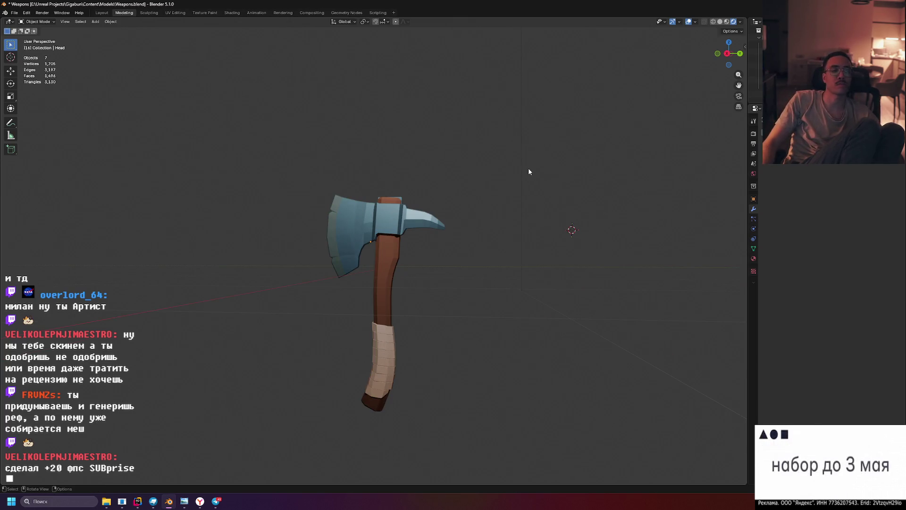
pyautogui.moveTo(528, 171)
pyautogui.mouseDown()
pyautogui.moveTo(261, 435)
pyautogui.moveTo(519, 158)
pyautogui.moveTo(280, 448)
pyautogui.mouseUp()
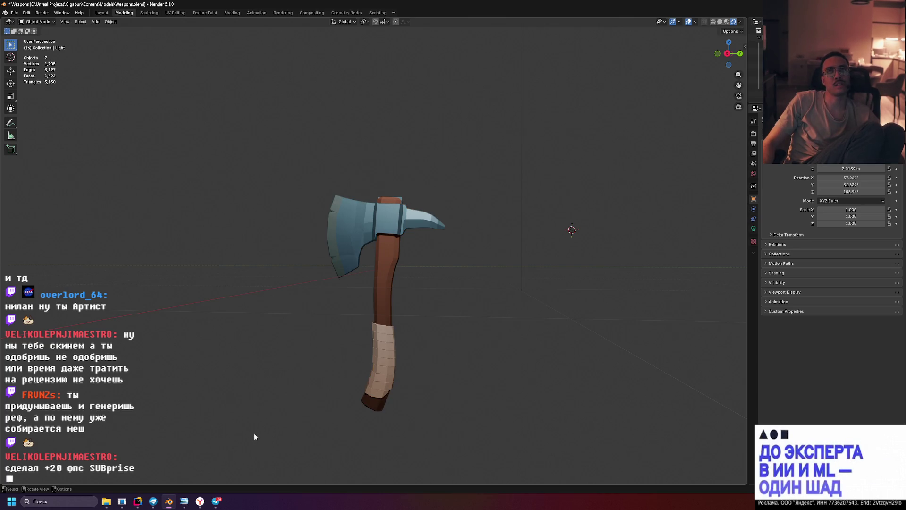
# Box-select all axe parts, then orbit to look down on the model and zoom in
pyautogui.moveTo(259, 120)
pyautogui.mouseDown()
pyautogui.moveTo(291, 187)
pyautogui.moveTo(484, 479)
pyautogui.mouseUp()
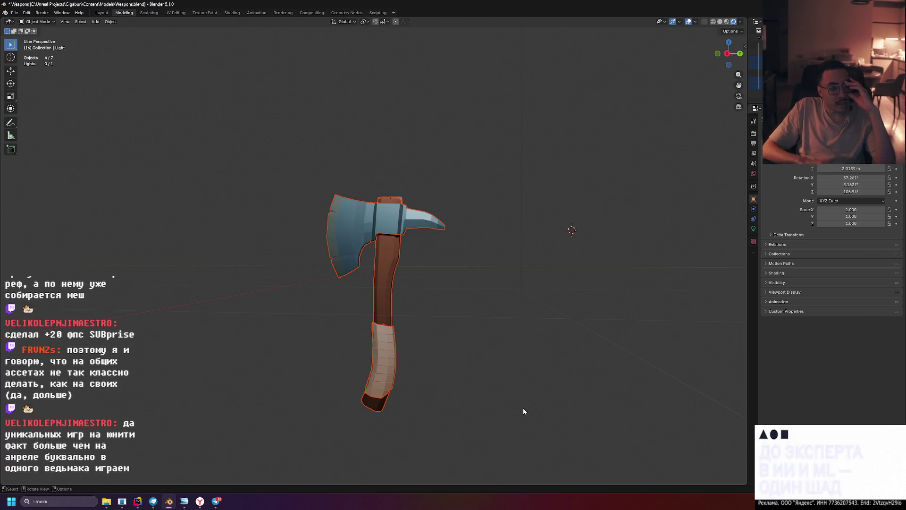
pyautogui.moveTo(458, 292)
pyautogui.mouseDown(button='middle')
pyautogui.moveTo(467, 261)
pyautogui.moveTo(481, 267)
pyautogui.mouseUp(button='middle')
pyautogui.moveTo(344, 224); pyautogui.dragTo(332, 215, button='middle')
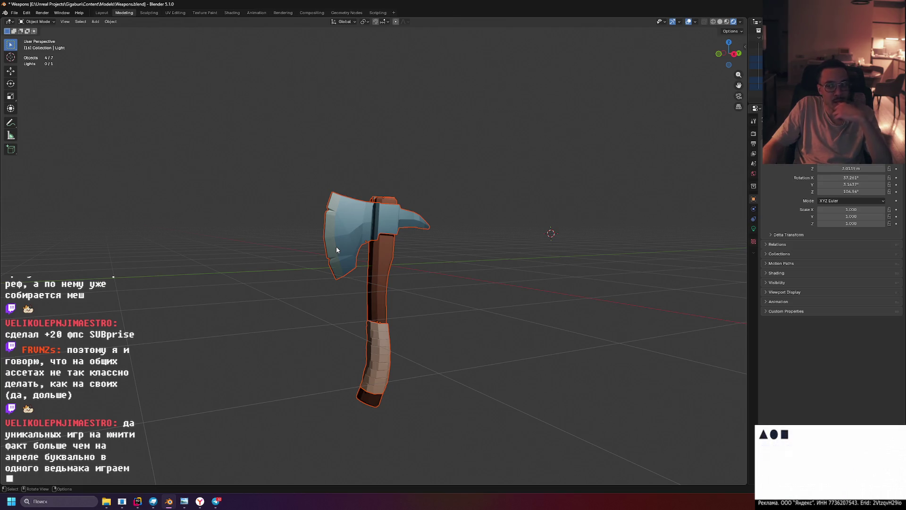
pyautogui.scroll(2, 337, 250)
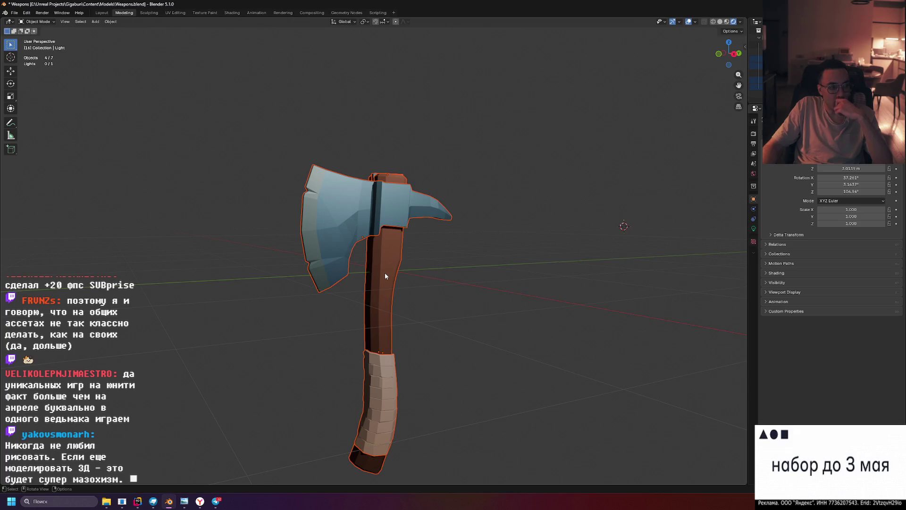
# Select the axe head, then the Shim block atop the handle
pyautogui.click(466, 284)
pyautogui.moveTo(467, 284)
pyautogui.mouseDown(button='middle')
pyautogui.moveTo(467, 268)
pyautogui.moveTo(450, 263)
pyautogui.moveTo(442, 286)
pyautogui.moveTo(655, 146)
pyautogui.mouseUp(button='middle')
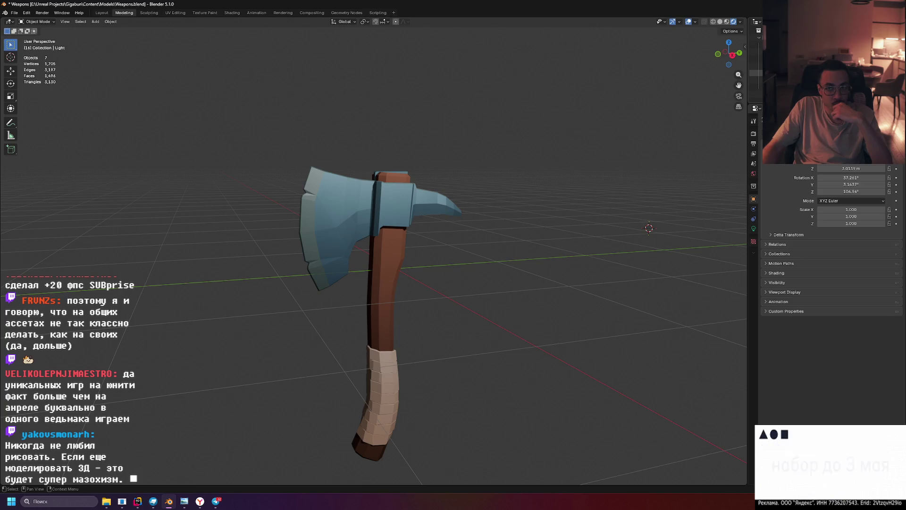
pyautogui.click(326, 224)
pyautogui.moveTo(399, 192)
pyautogui.mouseDown(button='middle')
pyautogui.moveTo(443, 188)
pyautogui.moveTo(386, 242)
pyautogui.mouseUp(button='middle')
pyautogui.click(395, 194)
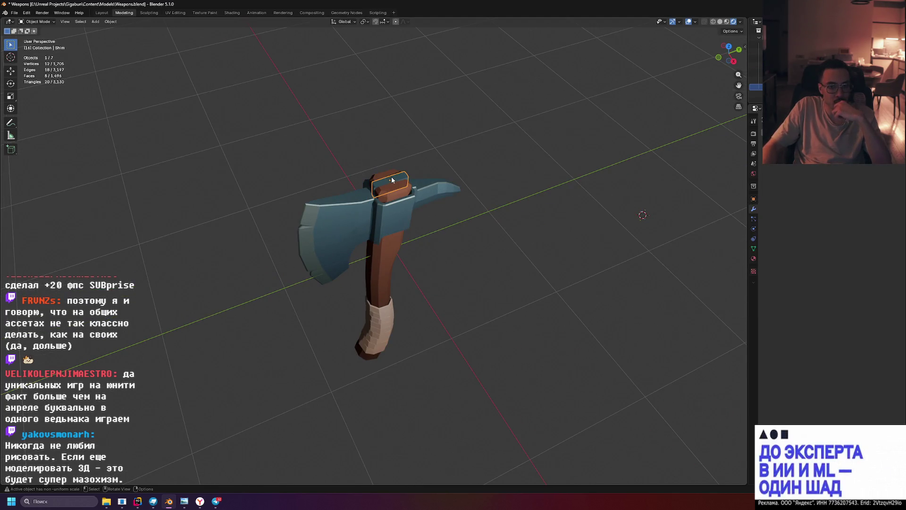
# Select the wooden Handle, deselect it, and open the UV Editing workspace
pyautogui.moveTo(418, 202)
pyautogui.mouseDown(button='middle')
pyautogui.moveTo(398, 177)
pyautogui.moveTo(329, 176)
pyautogui.moveTo(424, 187)
pyautogui.moveTo(405, 211)
pyautogui.moveTo(384, 134)
pyautogui.moveTo(391, 223)
pyautogui.moveTo(448, 203)
pyautogui.mouseUp(button='middle')
pyautogui.scroll(5, 427, 188)
pyautogui.click(384, 135)
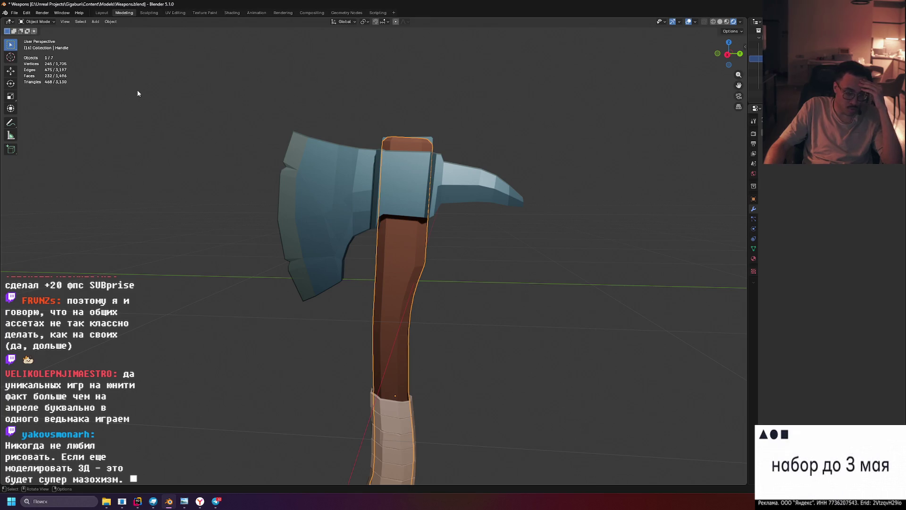
pyautogui.click(191, 166)
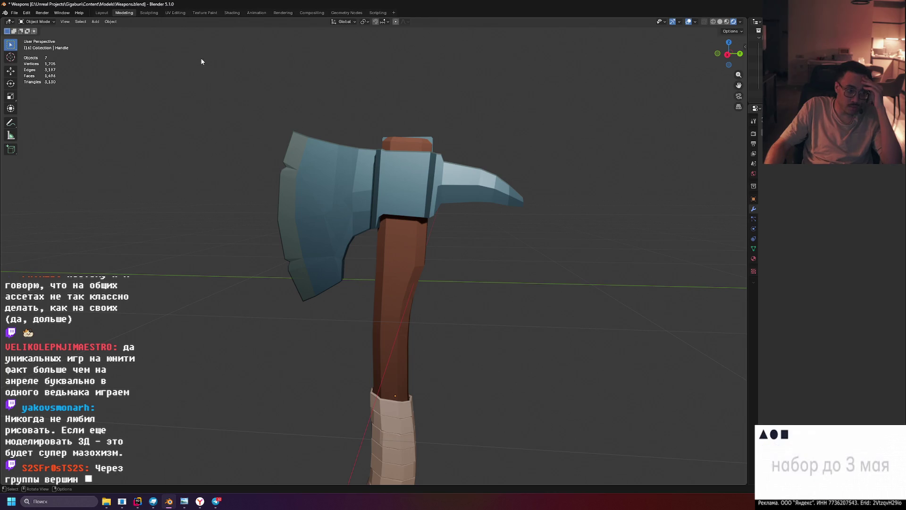
pyautogui.click(175, 13)
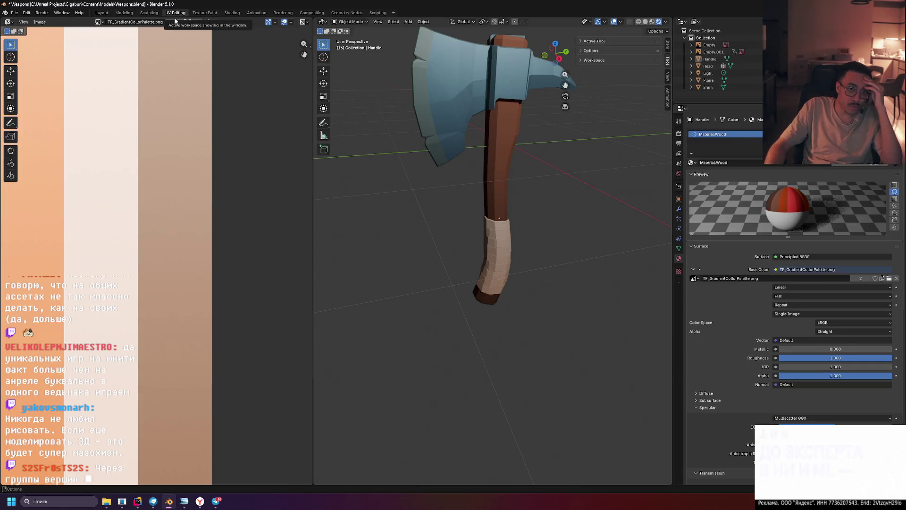
pyautogui.scroll(-3, 281, 126)
pyautogui.scroll(2, 192, 182)
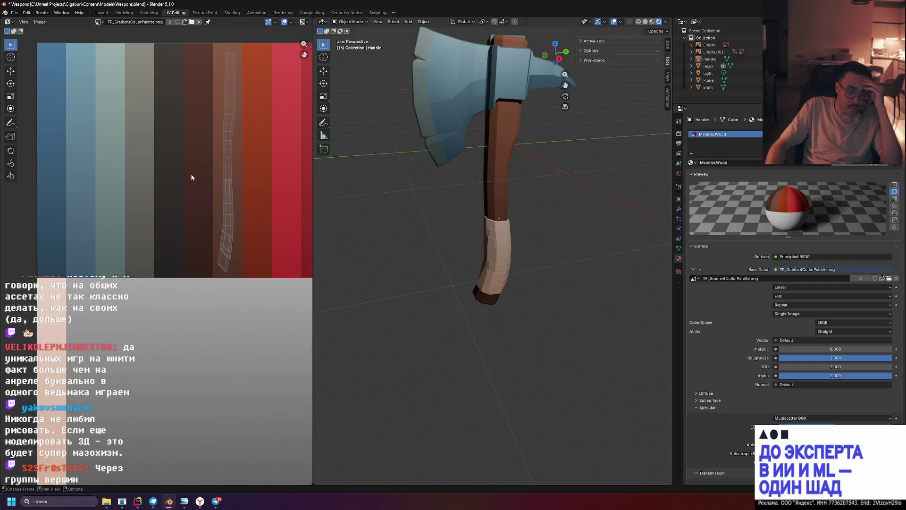
pyautogui.moveTo(397, 118)
pyautogui.mouseDown(button='middle')
pyautogui.moveTo(378, 123)
pyautogui.moveTo(390, 114)
pyautogui.mouseUp(button='middle')
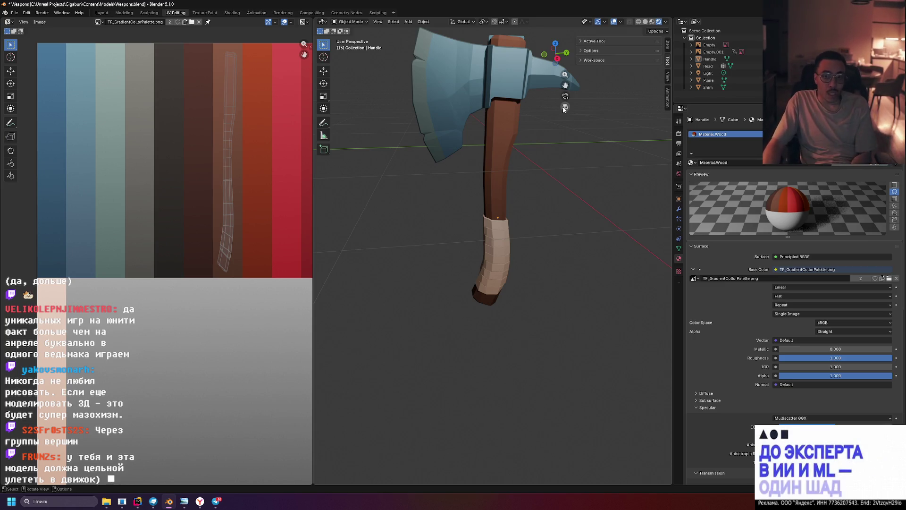
pyautogui.click(519, 89)
pyautogui.moveTo(525, 100); pyautogui.dragTo(548, 150, button='middle')
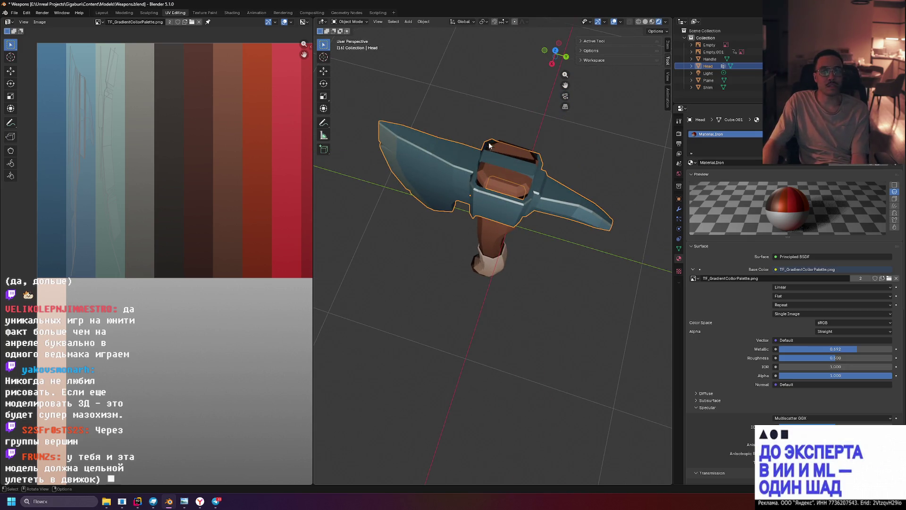
pyautogui.moveTo(547, 153)
pyautogui.mouseDown(button='middle')
pyautogui.moveTo(578, 171)
pyautogui.moveTo(478, 99)
pyautogui.moveTo(477, 121)
pyautogui.moveTo(631, 123)
pyautogui.moveTo(605, 134)
pyautogui.moveTo(614, 135)
pyautogui.mouseUp(button='middle')
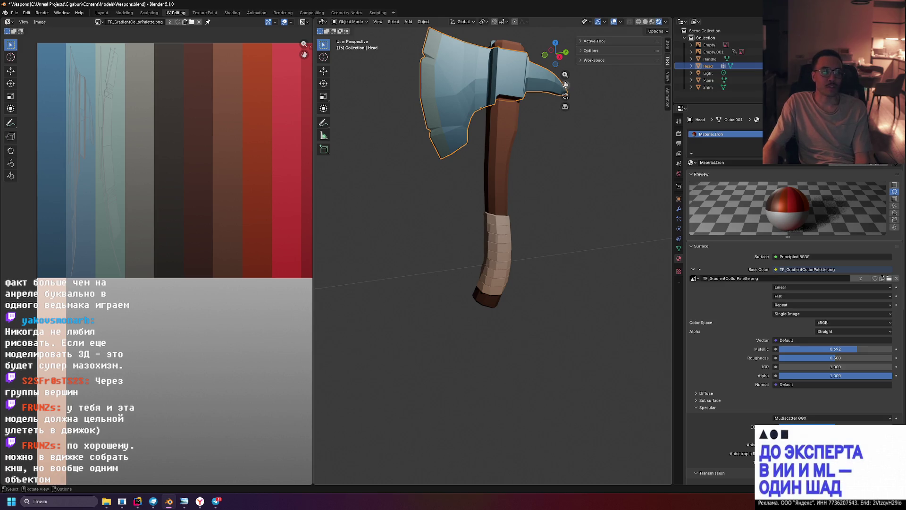
pyautogui.moveTo(560, 83); pyautogui.dragTo(549, 95, button='middle')
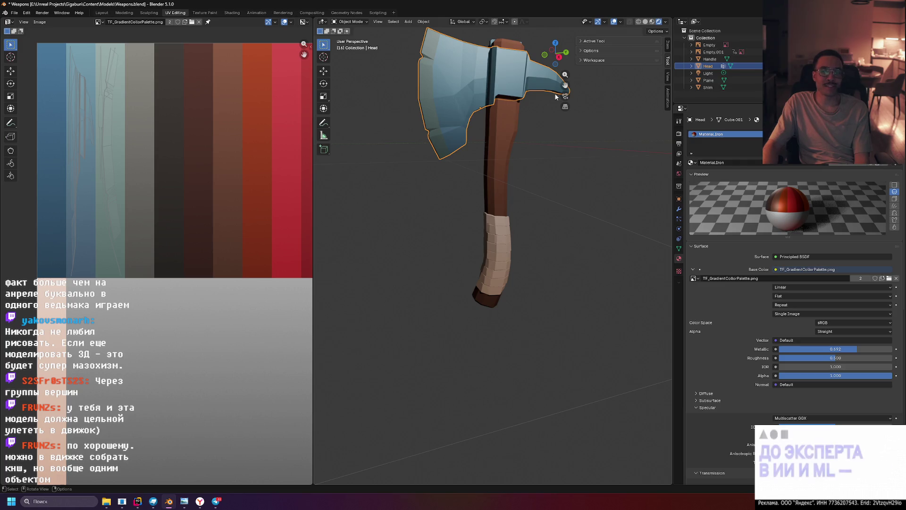
pyautogui.click(494, 193)
pyautogui.click(499, 222)
pyautogui.click(496, 178)
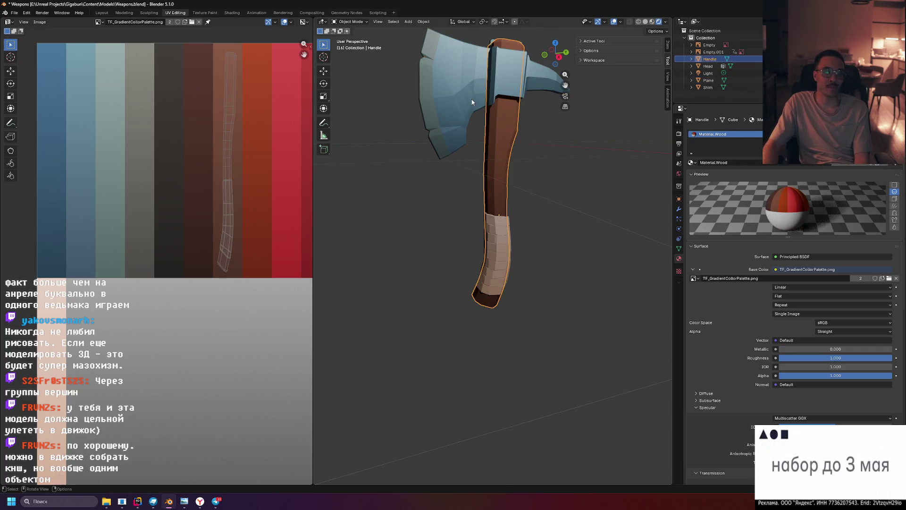
pyautogui.click(511, 78)
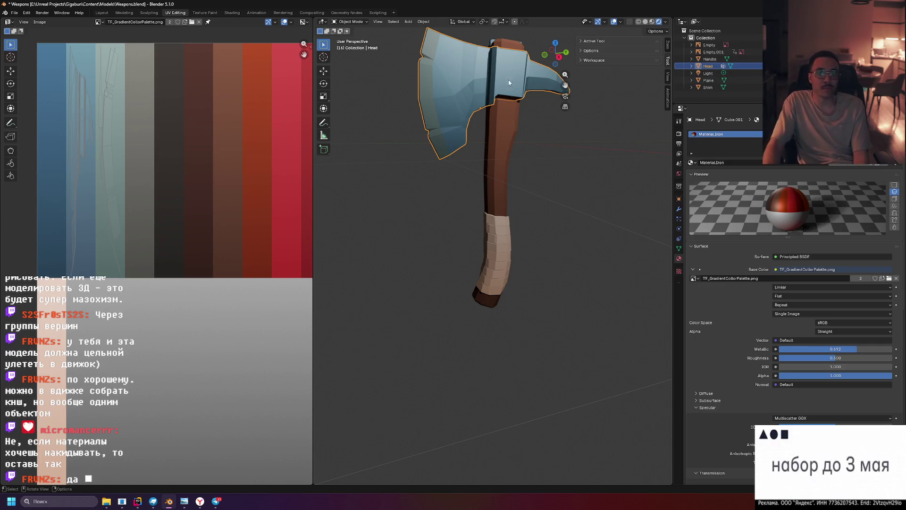
pyautogui.click(491, 121)
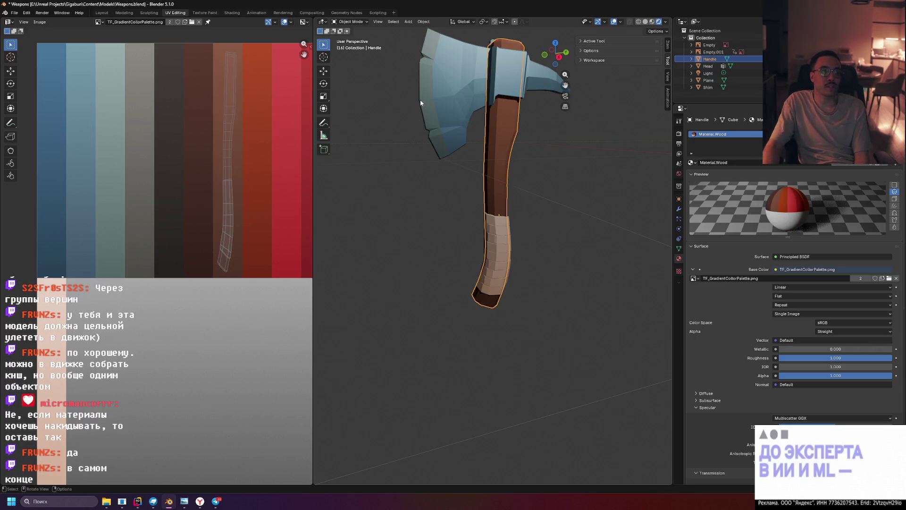
pyautogui.scroll(-5, 425, 104)
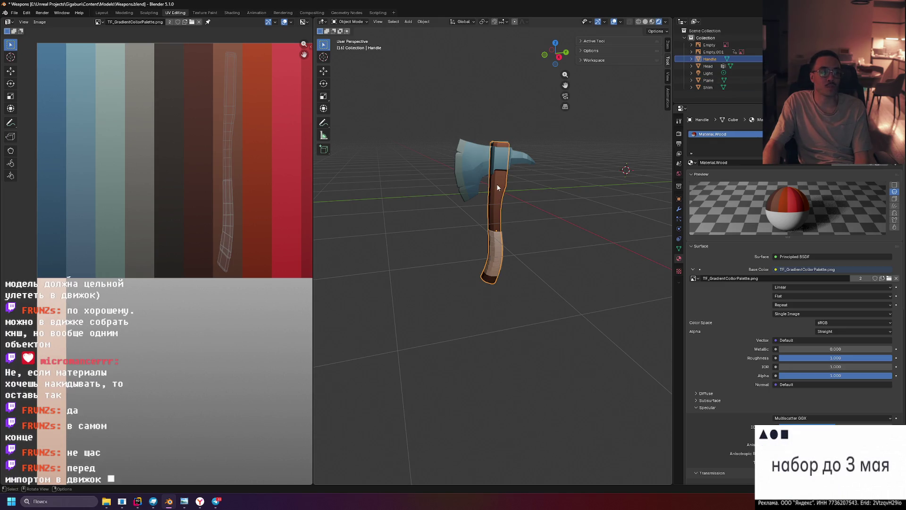
pyautogui.moveTo(536, 188)
pyautogui.mouseDown(button='middle')
pyautogui.moveTo(485, 197)
pyautogui.moveTo(533, 199)
pyautogui.moveTo(524, 184)
pyautogui.mouseUp(button='middle')
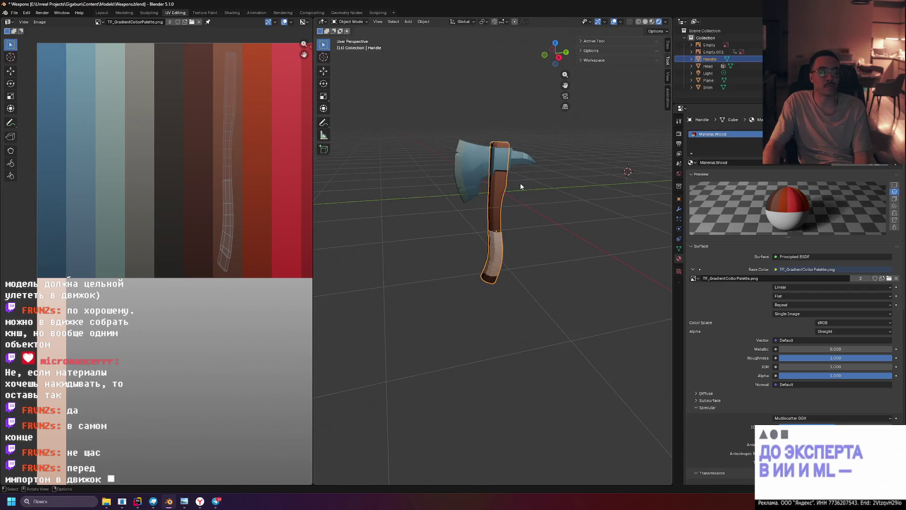
pyautogui.click(463, 160)
pyautogui.click(521, 172)
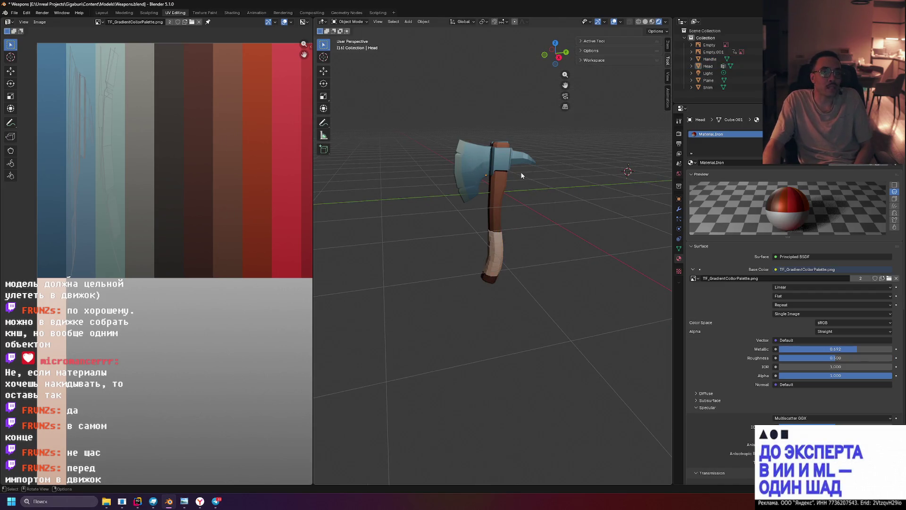
pyautogui.moveTo(536, 187)
pyautogui.mouseDown(button='middle')
pyautogui.moveTo(536, 151)
pyautogui.moveTo(537, 165)
pyautogui.moveTo(475, 166)
pyautogui.moveTo(519, 158)
pyautogui.mouseUp(button='middle')
pyautogui.scroll(3, 476, 166)
pyautogui.scroll(4, 513, 164)
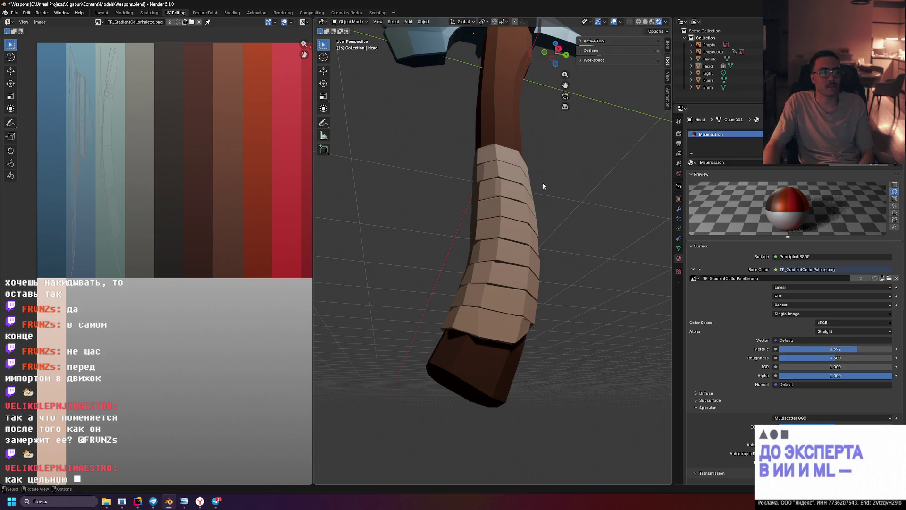
pyautogui.scroll(-5, 498, 184)
pyautogui.scroll(3, 498, 184)
pyautogui.moveTo(498, 184)
pyautogui.mouseDown(button='middle')
pyautogui.moveTo(406, 188)
pyautogui.moveTo(461, 179)
pyautogui.moveTo(520, 193)
pyautogui.mouseUp(button='middle')
pyautogui.moveTo(552, 161)
pyautogui.mouseDown(button='middle')
pyautogui.moveTo(534, 157)
pyautogui.moveTo(489, 174)
pyautogui.moveTo(531, 189)
pyautogui.moveTo(550, 171)
pyautogui.mouseUp(button='middle')
pyautogui.scroll(-6, 548, 168)
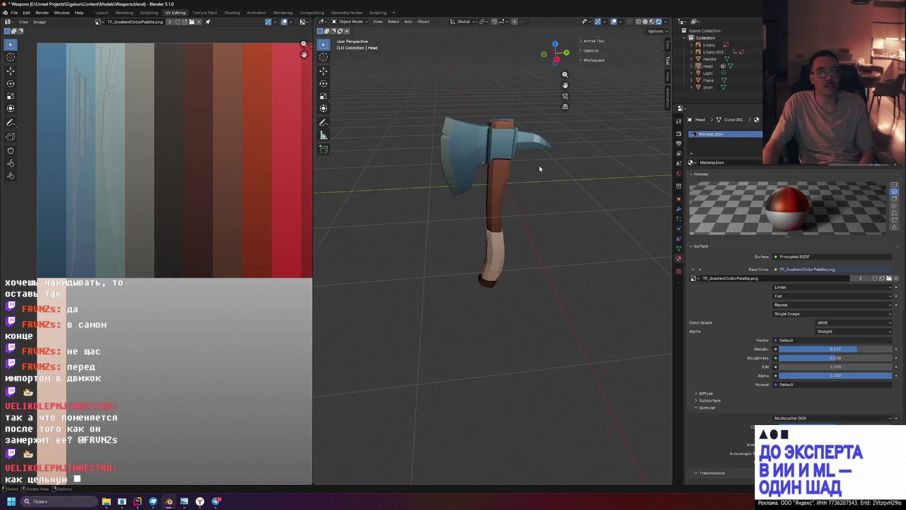
pyautogui.scroll(1, 483, 146)
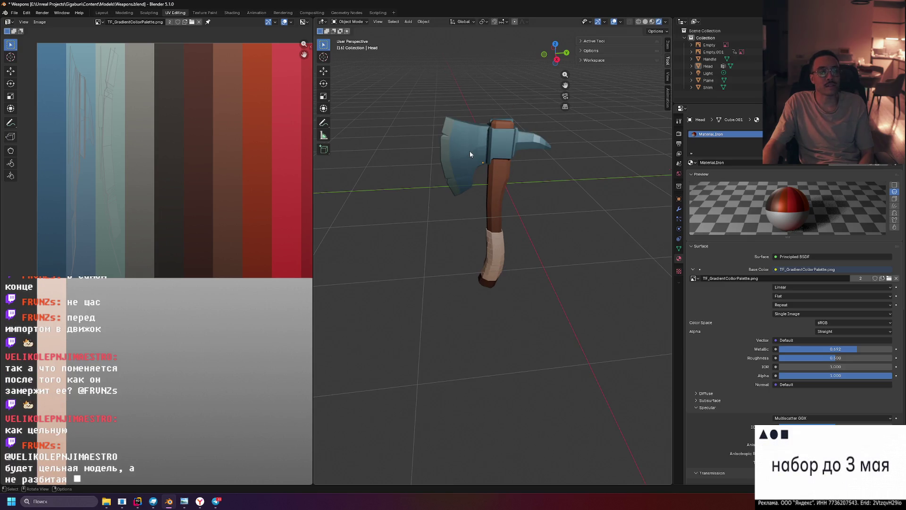
pyautogui.moveTo(508, 160); pyautogui.dragTo(491, 176, button='middle')
pyautogui.click(493, 160)
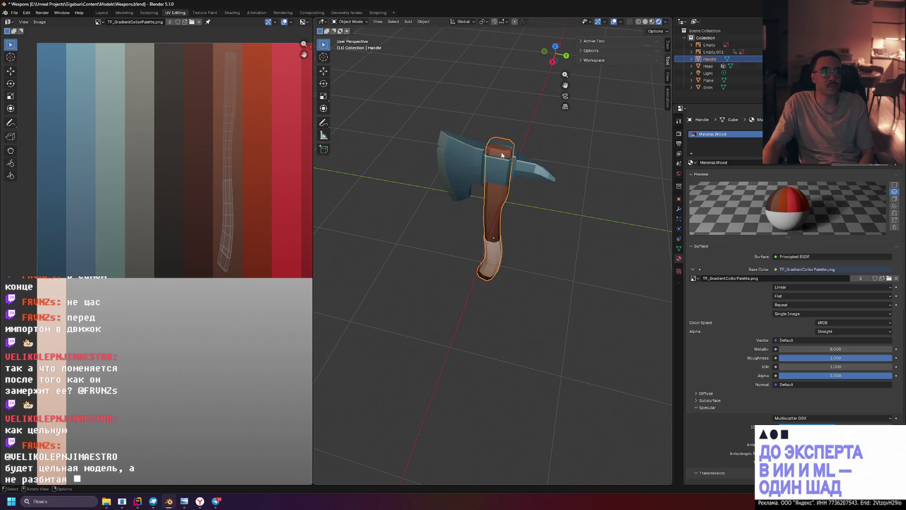
pyautogui.scroll(5, 501, 152)
pyautogui.moveTo(501, 147); pyautogui.dragTo(474, 147, button='middle')
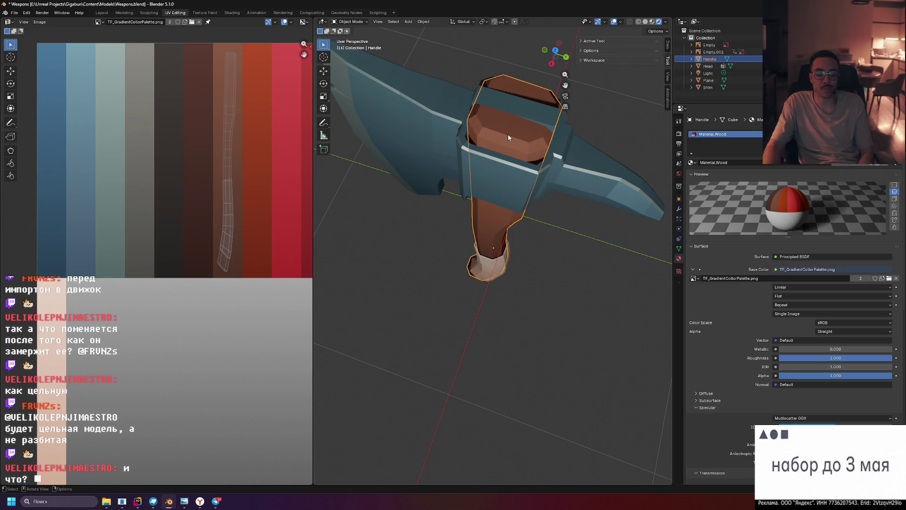
pyautogui.hotkey('shift', 'z')
# Deselect the handle and orbit to view the wireframe grip from the side
pyautogui.scroll(4, 544, 161)
pyautogui.scroll(-2, 556, 142)
pyautogui.click(556, 144)
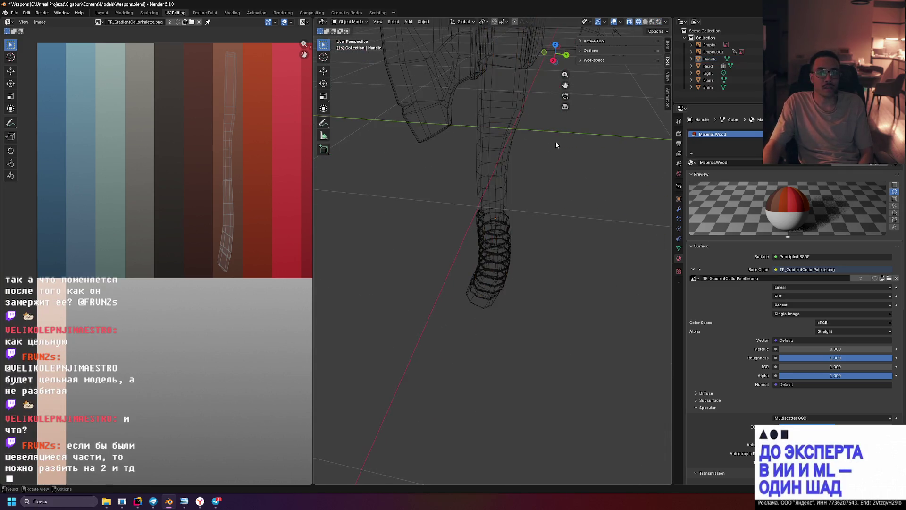
pyautogui.scroll(-5, 555, 135)
pyautogui.moveTo(545, 155); pyautogui.dragTo(505, 231, button='middle')
pyautogui.scroll(6, 506, 230)
pyautogui.scroll(1, 514, 193)
pyautogui.scroll(1, 477, 127)
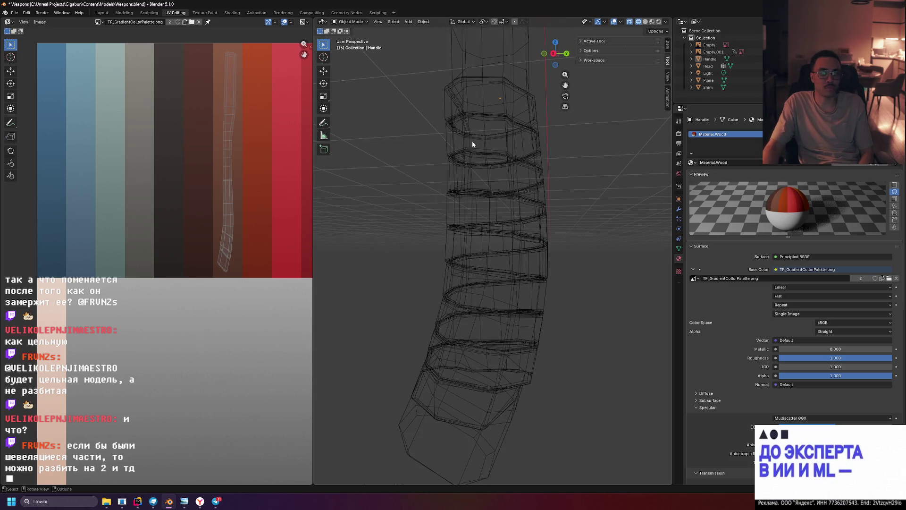
pyautogui.scroll(-1, 491, 151)
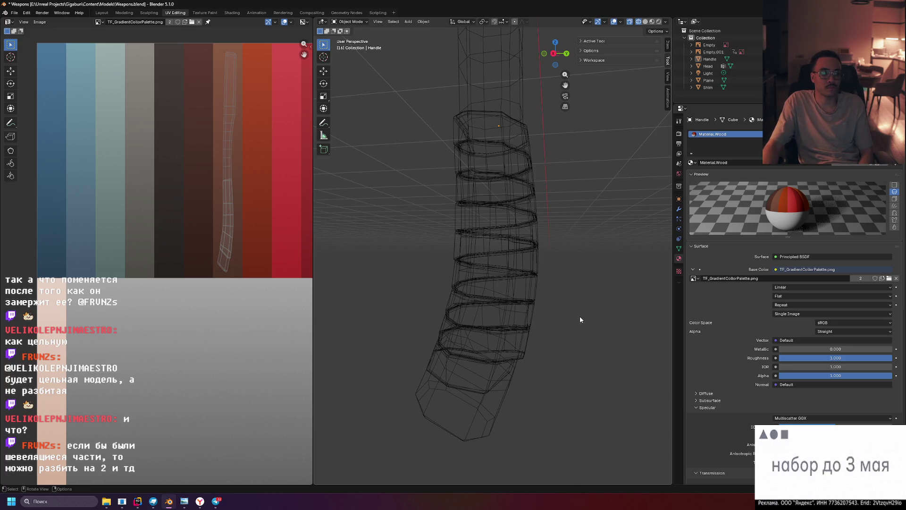
# Orbit to see the grip end-on, then bring up the Telegram channel's axe post
pyautogui.scroll(-2, 574, 316)
pyautogui.moveTo(574, 316)
pyautogui.mouseDown(button='middle')
pyautogui.moveTo(538, 158)
pyautogui.moveTo(499, 212)
pyautogui.moveTo(529, 153)
pyautogui.mouseUp(button='middle')
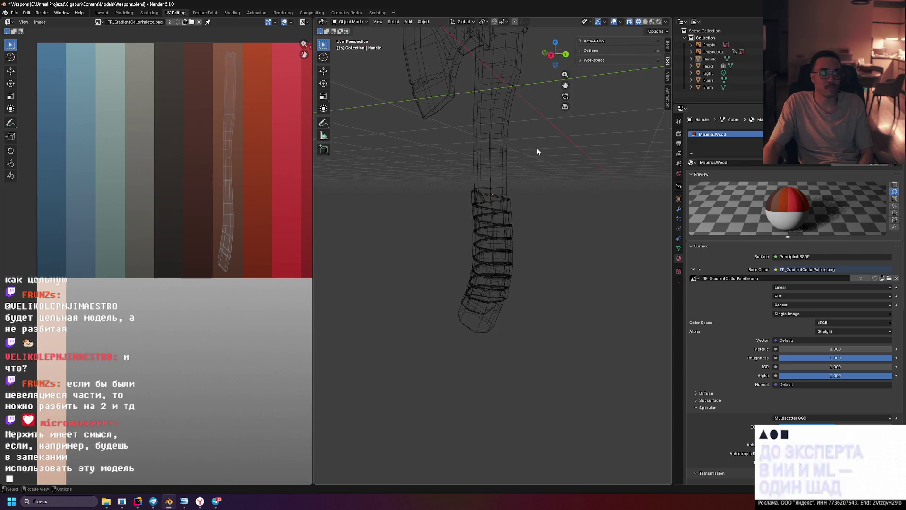
pyautogui.scroll(-5, 536, 148)
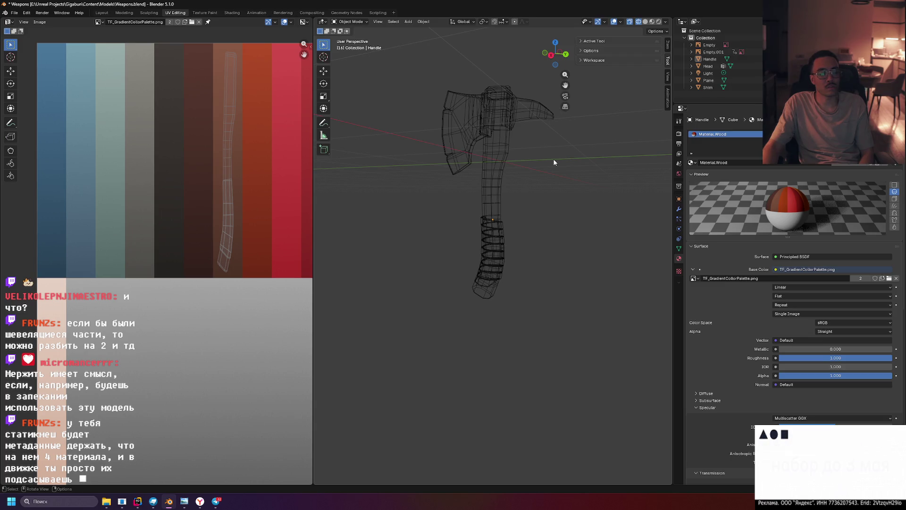
pyautogui.scroll(5, 482, 130)
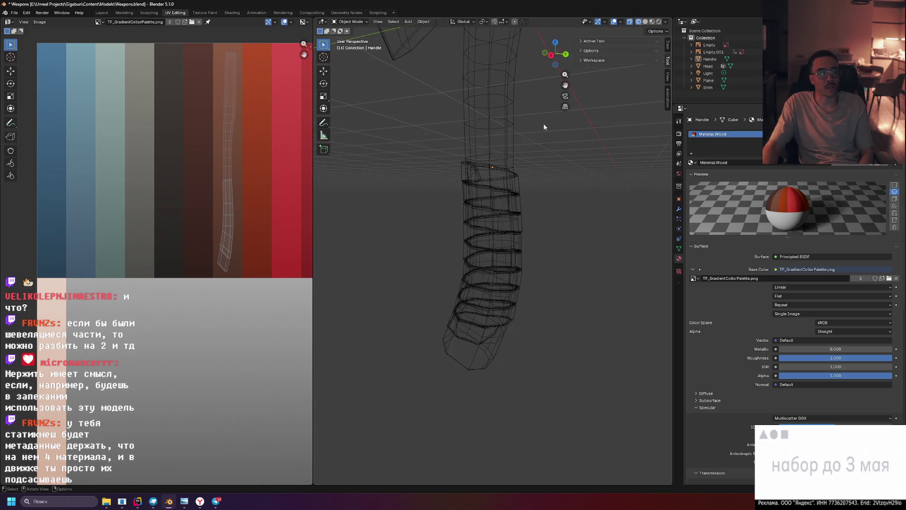
pyautogui.scroll(-4, 542, 124)
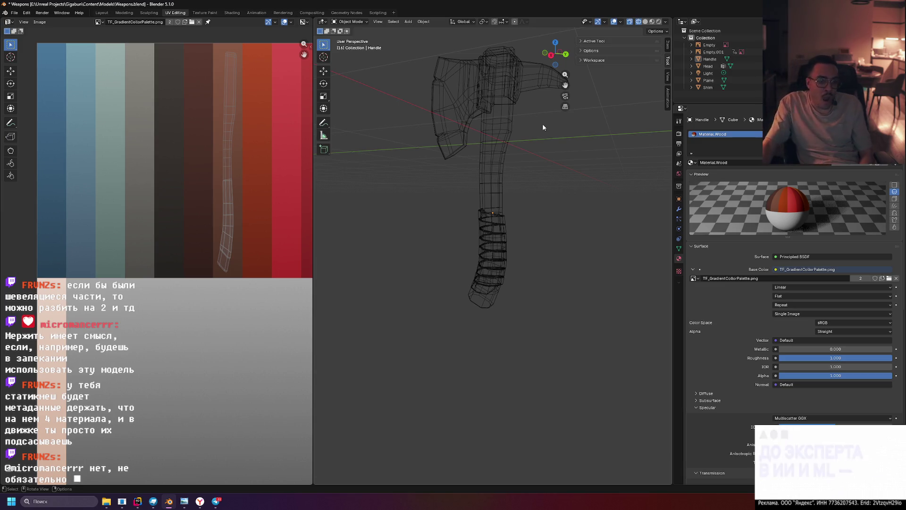
pyautogui.click(216, 501)
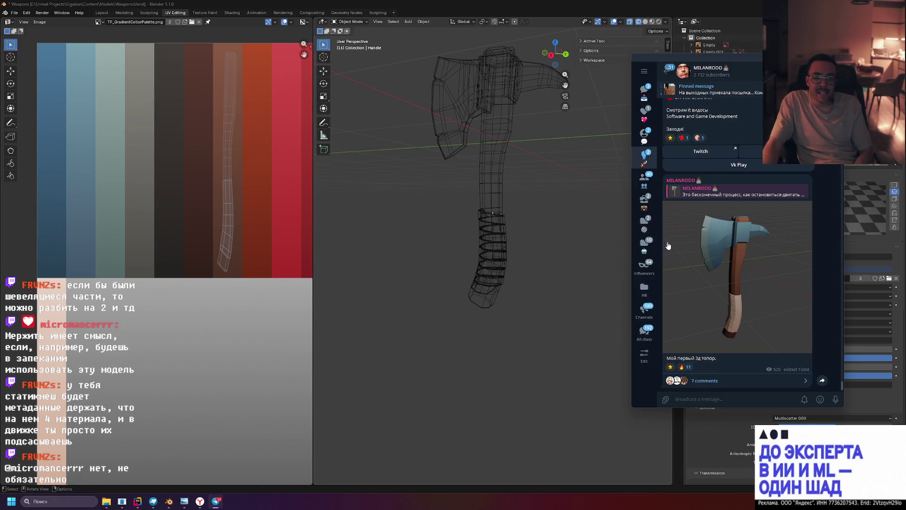
# Open the axe post's comments, view its screenshot full size, then return to Blender
pyautogui.click(699, 384)
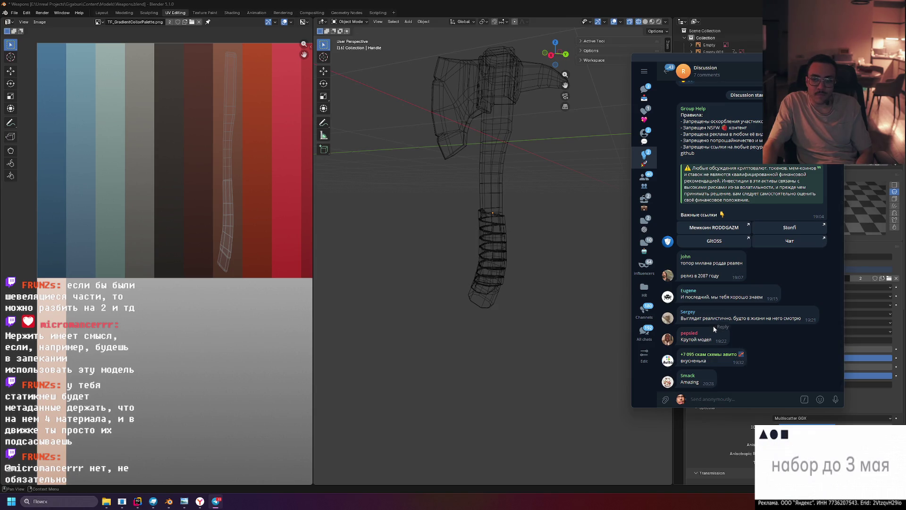
pyautogui.scroll(5, 713, 328)
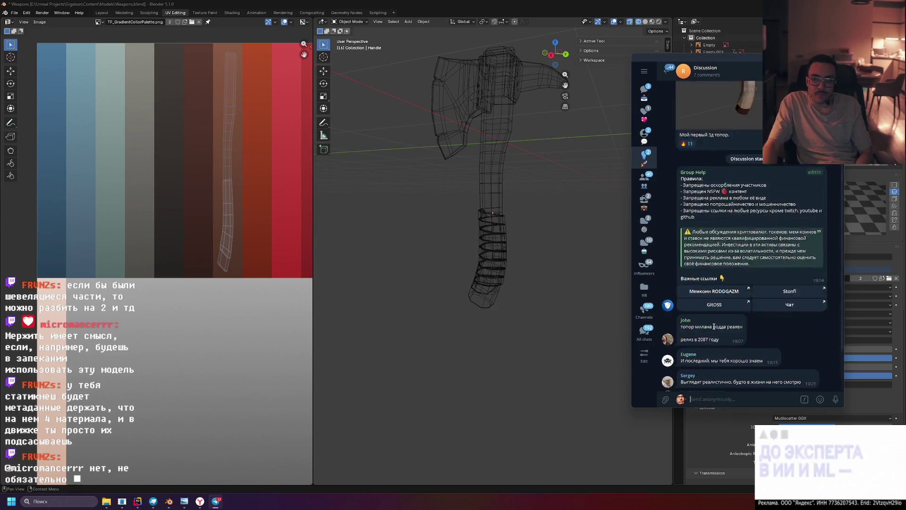
pyautogui.click(547, 205)
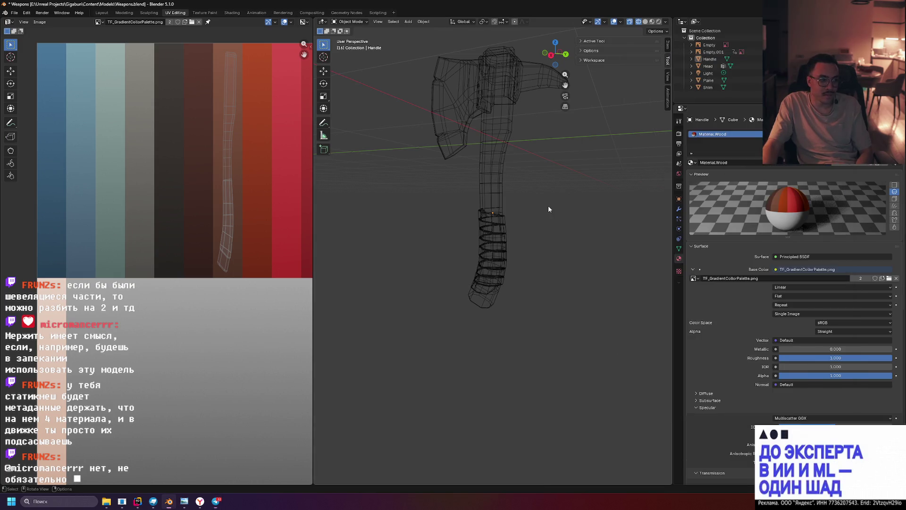
pyautogui.hotkey('alt', 'Tab')
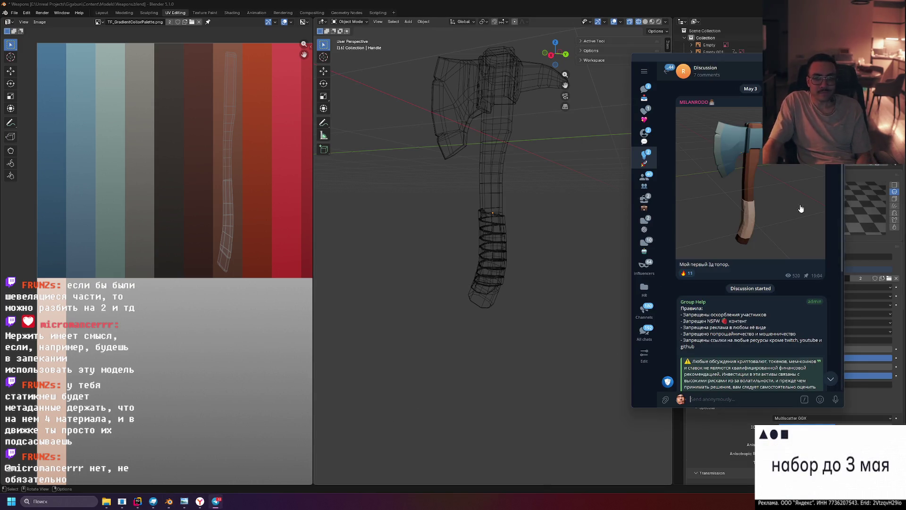
pyautogui.click(775, 183)
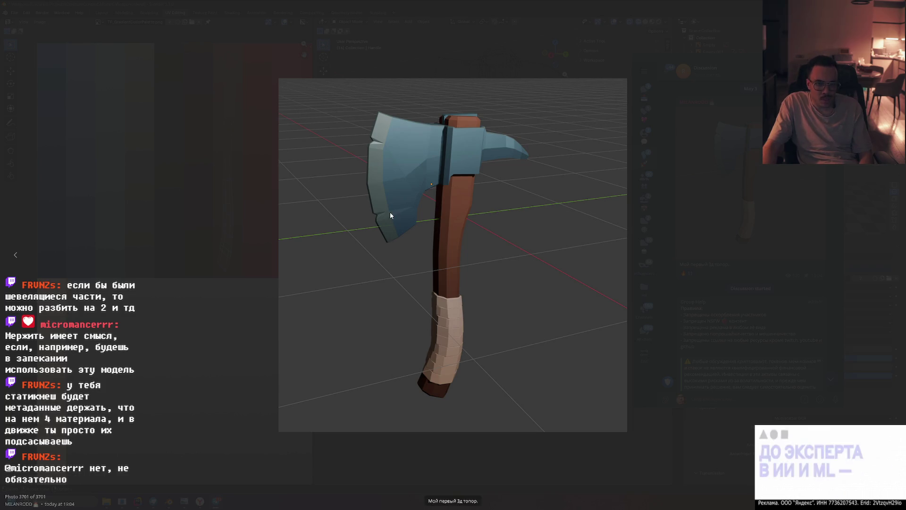
pyautogui.press('Escape')
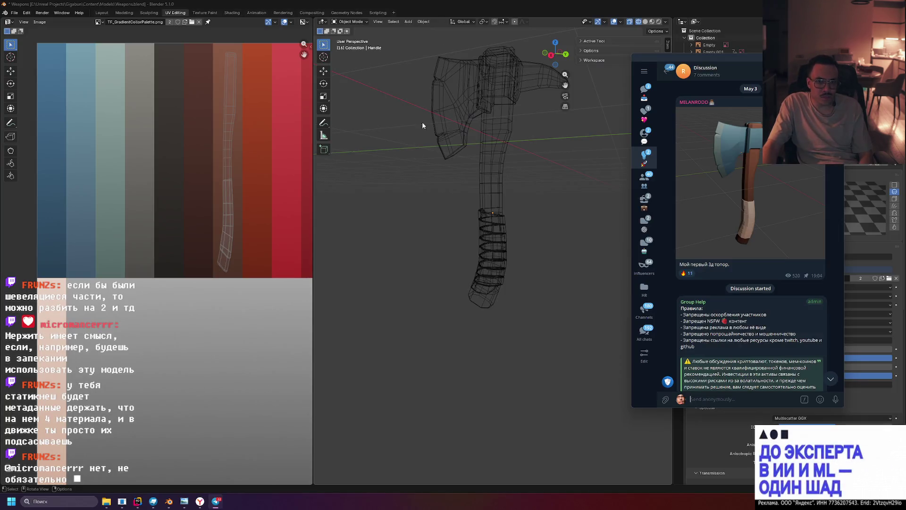
pyautogui.click(550, 178)
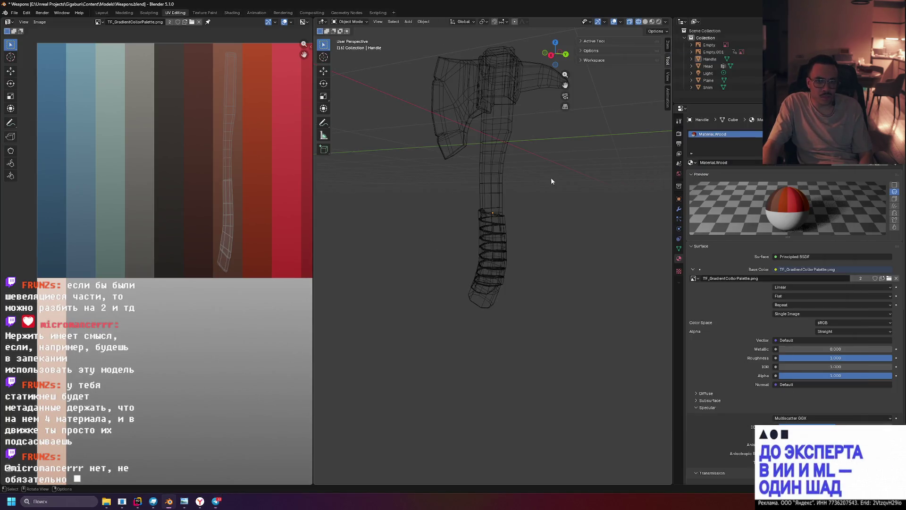
# Switch to material shading, select the axe head and enter Edit Mode
pyautogui.press('z')
pyautogui.press('Escape')
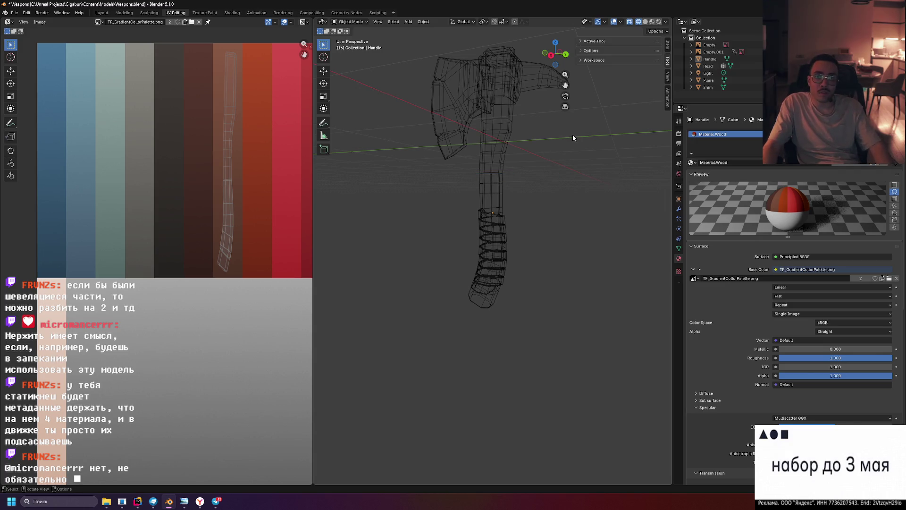
pyautogui.click(659, 22)
pyautogui.moveTo(515, 98)
pyautogui.mouseDown(button='middle')
pyautogui.moveTo(568, 118)
pyautogui.moveTo(492, 94)
pyautogui.moveTo(499, 135)
pyautogui.moveTo(543, 142)
pyautogui.mouseUp(button='middle')
pyautogui.scroll(6, 472, 93)
pyautogui.click(566, 150)
pyautogui.moveTo(599, 164)
pyautogui.keyDown('shift'); pyautogui.mouseDown(button='middle')
pyautogui.moveTo(587, 153)
pyautogui.moveTo(571, 197)
pyautogui.moveTo(572, 179)
pyautogui.mouseUp(button='middle'); pyautogui.keyUp('shift')
pyautogui.press('Tab')
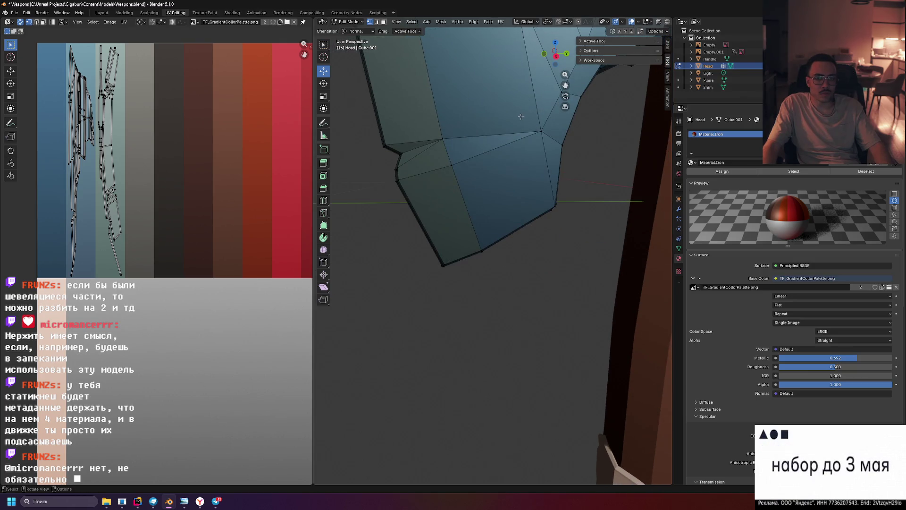
# Merge the selected lower-corner vertices of the head At Last
pyautogui.moveTo(521, 117)
pyautogui.mouseDown(button='middle')
pyautogui.moveTo(534, 122)
pyautogui.moveTo(525, 135)
pyautogui.mouseUp(button='middle')
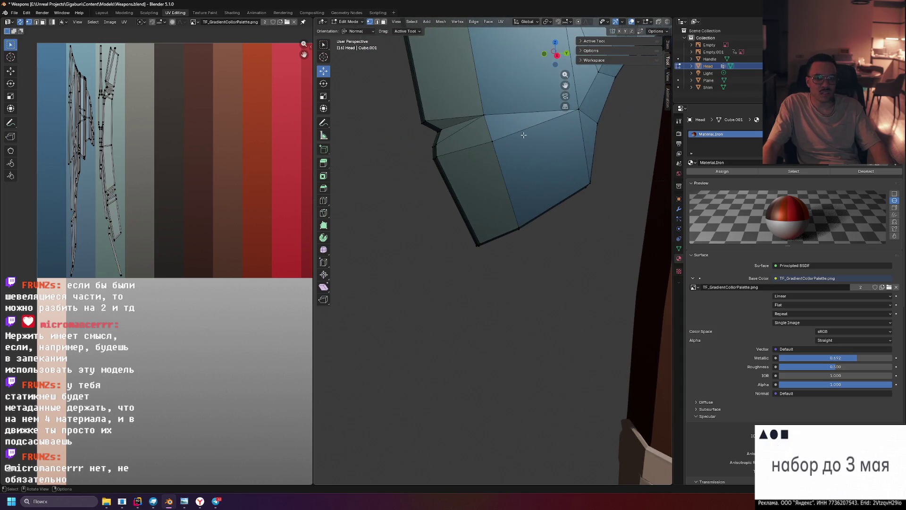
pyautogui.scroll(-3, 487, 115)
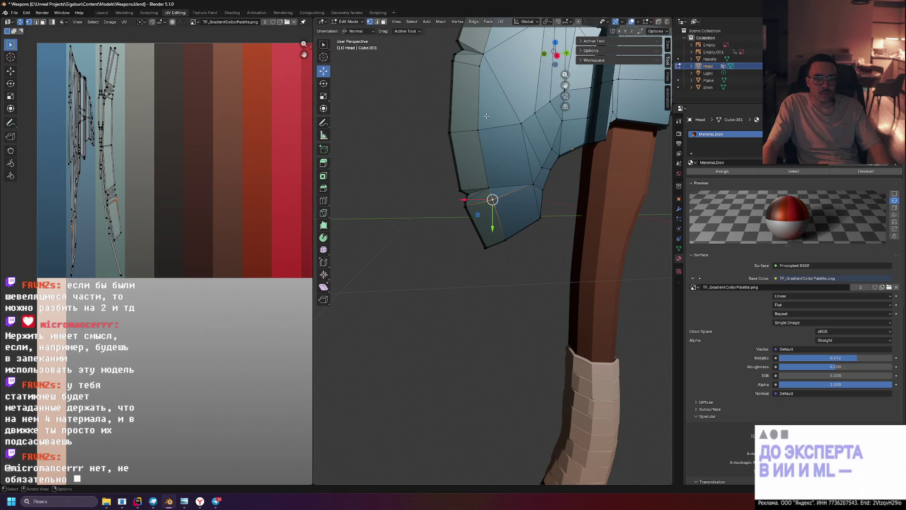
pyautogui.moveTo(486, 118)
pyautogui.mouseDown(button='middle')
pyautogui.moveTo(531, 134)
pyautogui.moveTo(482, 122)
pyautogui.mouseUp(button='middle')
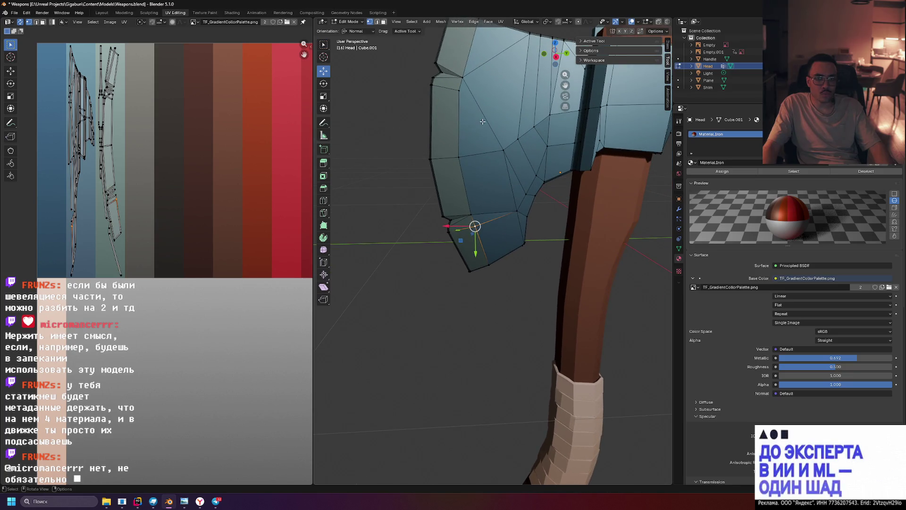
pyautogui.scroll(4, 434, 172)
pyautogui.scroll(-2, 435, 171)
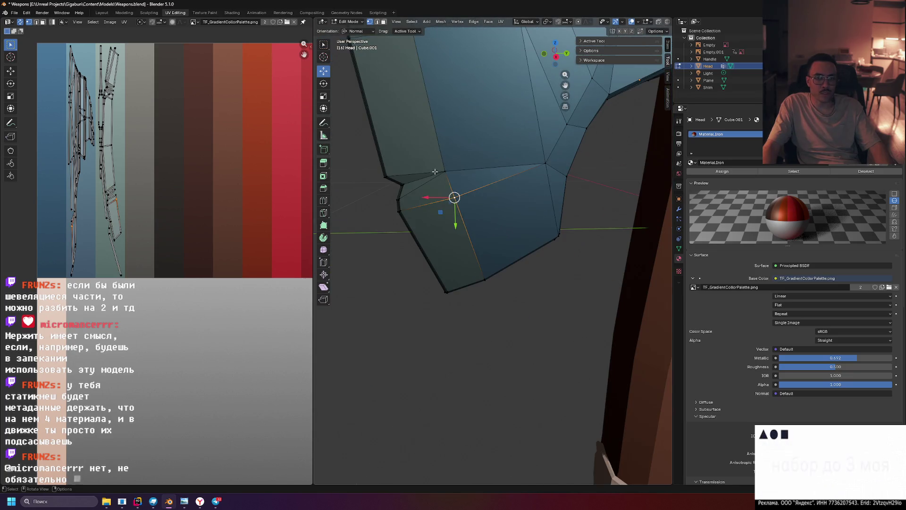
pyautogui.press('m')
pyautogui.click(465, 174)
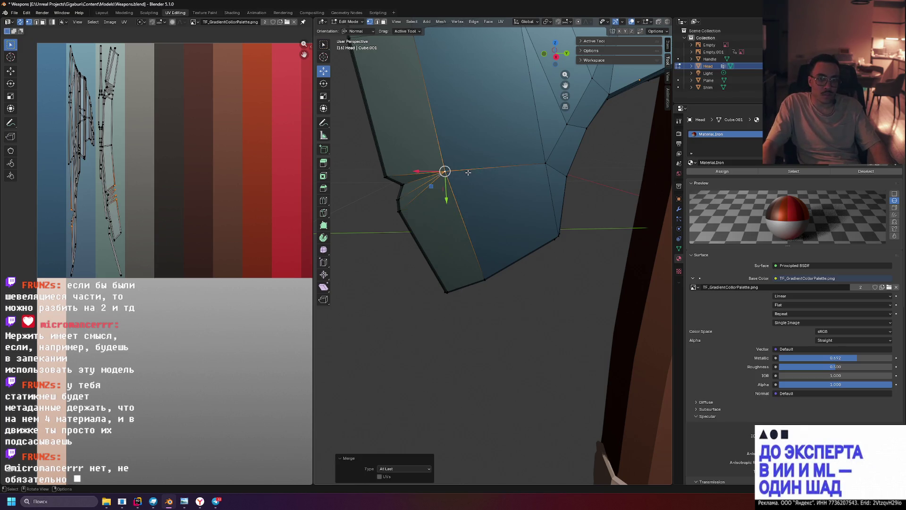
# Merge a second vertex pair At Last and return to Object Mode
pyautogui.scroll(-3, 553, 204)
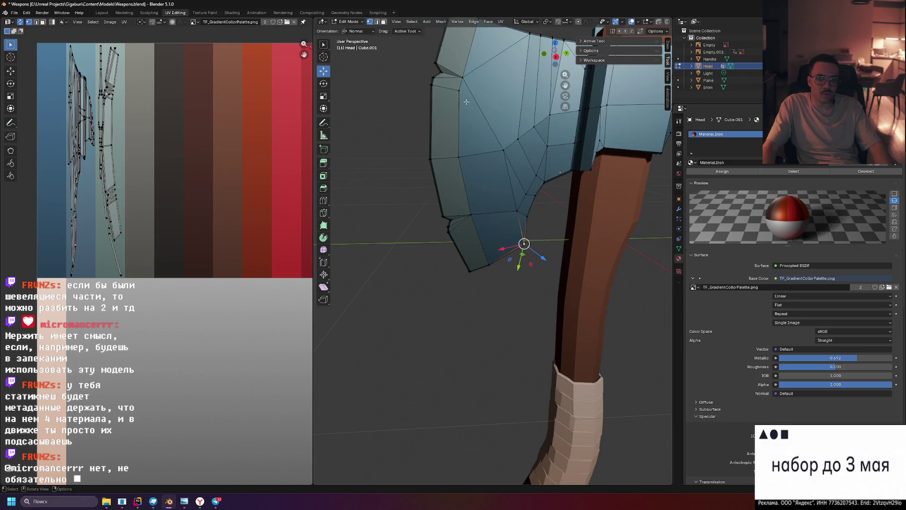
pyautogui.keyDown('shift'); pyautogui.click(462, 77); pyautogui.keyUp('shift')
pyautogui.press('m')
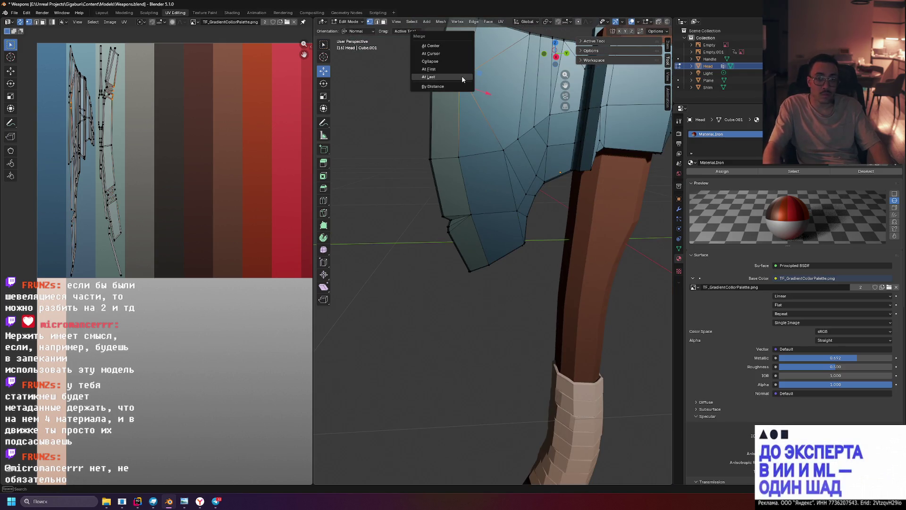
pyautogui.click(462, 76)
pyautogui.moveTo(377, 138)
pyautogui.mouseDown(button='middle')
pyautogui.moveTo(390, 108)
pyautogui.moveTo(382, 107)
pyautogui.moveTo(394, 126)
pyautogui.moveTo(385, 133)
pyautogui.moveTo(525, 137)
pyautogui.mouseUp(button='middle')
pyautogui.press('Tab')
pyautogui.scroll(-5, 383, 123)
pyautogui.scroll(5, 534, 138)
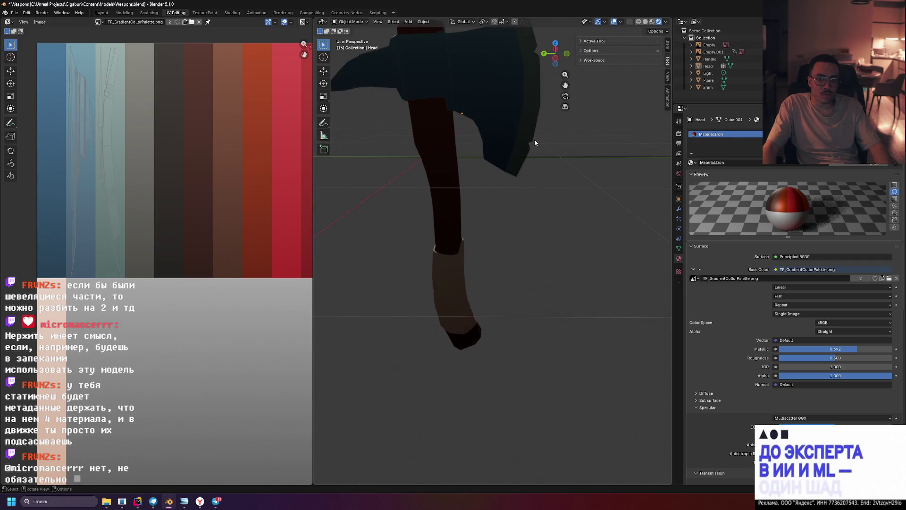
# Switch to Material Preview, select the head and merge its top vertices At Last
pyautogui.click(645, 22)
pyautogui.click(651, 21)
pyautogui.moveTo(580, 107)
pyautogui.mouseDown(button='middle')
pyautogui.moveTo(534, 212)
pyautogui.moveTo(550, 99)
pyautogui.moveTo(527, 99)
pyautogui.mouseUp(button='middle')
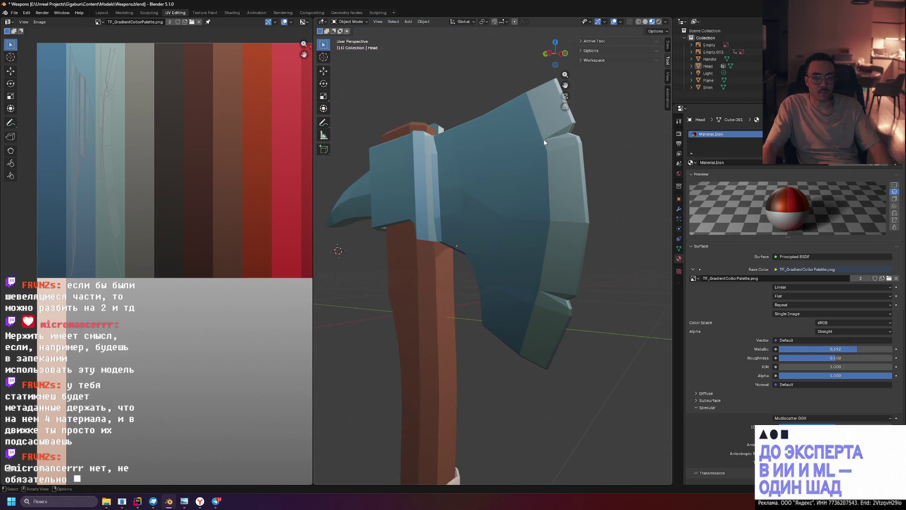
pyautogui.click(553, 149)
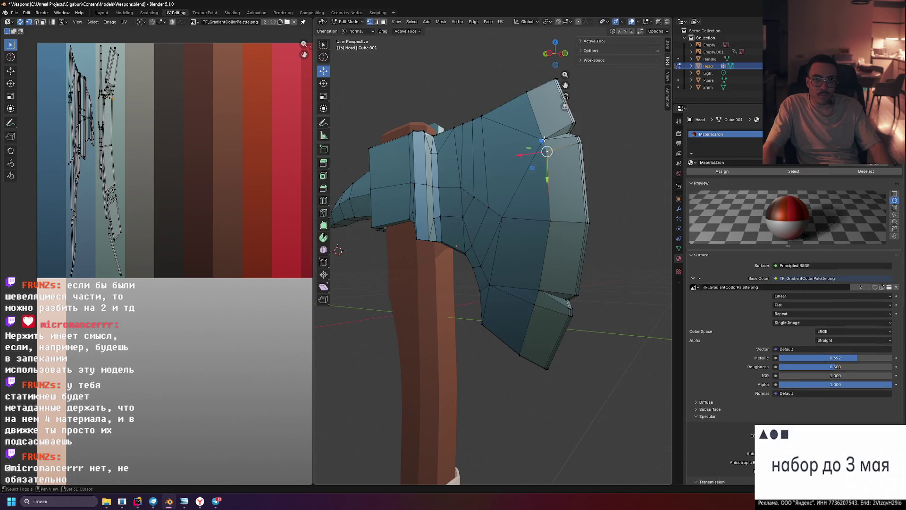
pyautogui.press('m')
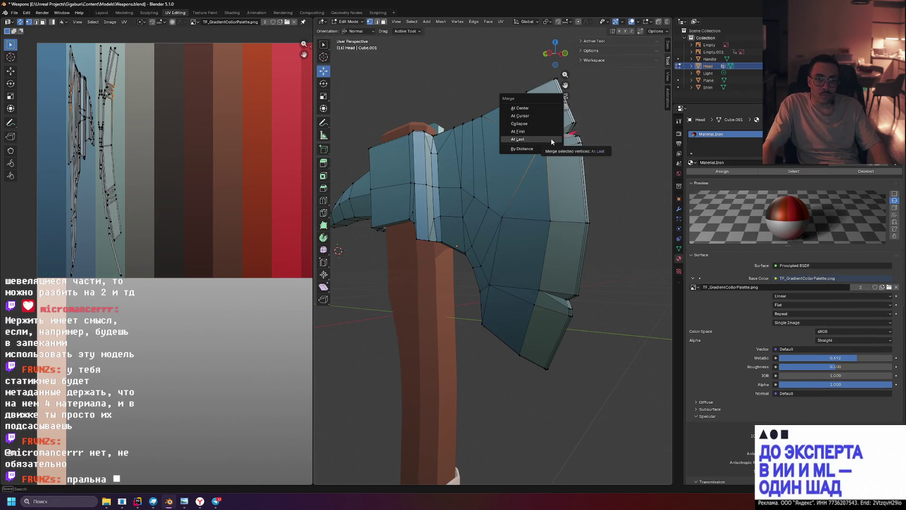
pyautogui.click(547, 144)
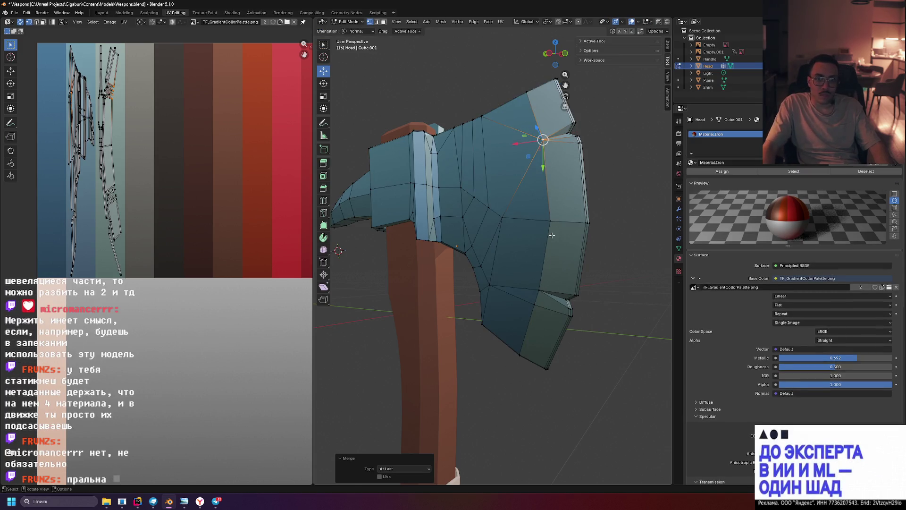
# Merge the two lower blade-edge vertices At Last and return to Object Mode
pyautogui.click(535, 305)
pyautogui.keyDown('shift'); pyautogui.click(568, 308); pyautogui.keyUp('shift')
pyautogui.press('m')
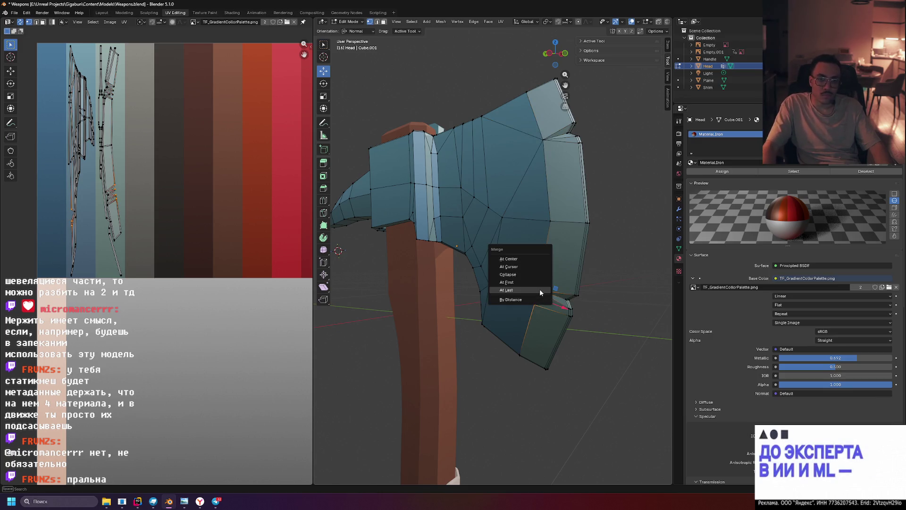
pyautogui.click(540, 289)
pyautogui.moveTo(542, 293)
pyautogui.mouseDown(button='middle')
pyautogui.moveTo(628, 266)
pyautogui.moveTo(611, 302)
pyautogui.moveTo(527, 293)
pyautogui.moveTo(599, 246)
pyautogui.mouseUp(button='middle')
pyautogui.scroll(-5, 571, 296)
pyautogui.scroll(5, 530, 292)
pyautogui.press('Tab')
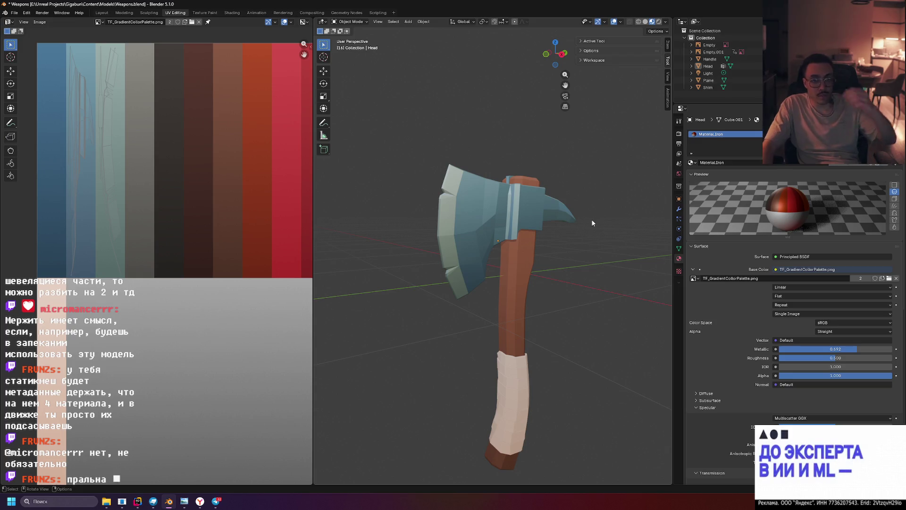
# Compare Material Preview and Rendered shading, leaving the viewport on Rendered
pyautogui.moveTo(553, 206)
pyautogui.mouseDown(button='middle')
pyautogui.moveTo(531, 215)
pyautogui.moveTo(529, 246)
pyautogui.moveTo(559, 205)
pyautogui.moveTo(588, 197)
pyautogui.moveTo(660, 208)
pyautogui.moveTo(501, 193)
pyautogui.moveTo(551, 217)
pyautogui.moveTo(486, 200)
pyautogui.moveTo(597, 215)
pyautogui.moveTo(537, 172)
pyautogui.moveTo(554, 173)
pyautogui.moveTo(529, 186)
pyautogui.moveTo(546, 182)
pyautogui.mouseUp(button='middle')
pyautogui.click(658, 22)
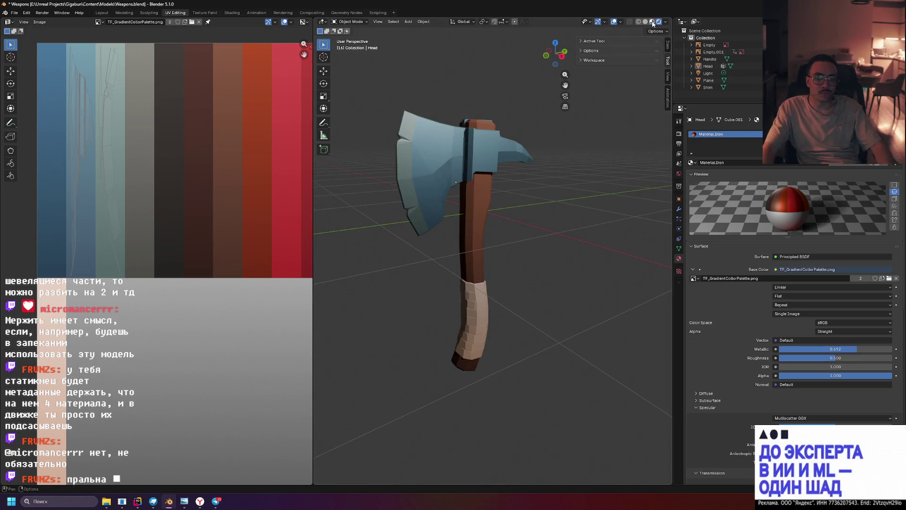
pyautogui.click(652, 23)
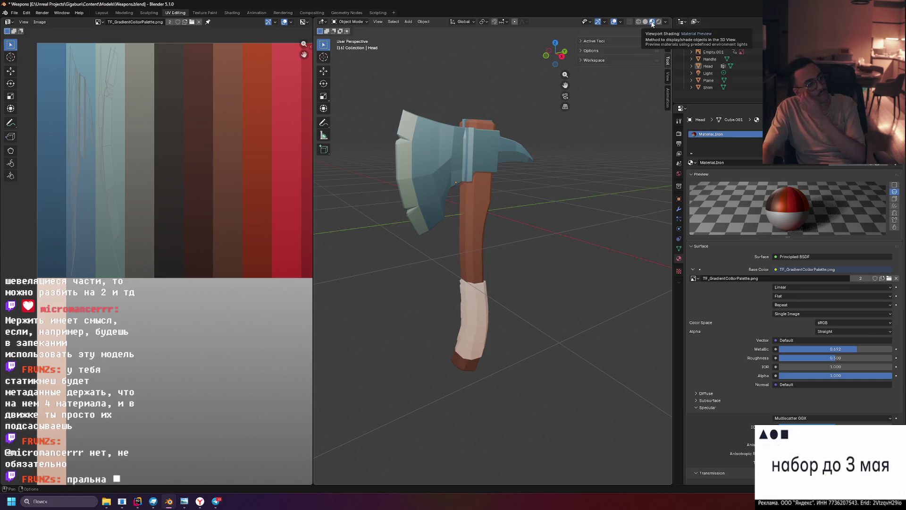
pyautogui.click(658, 22)
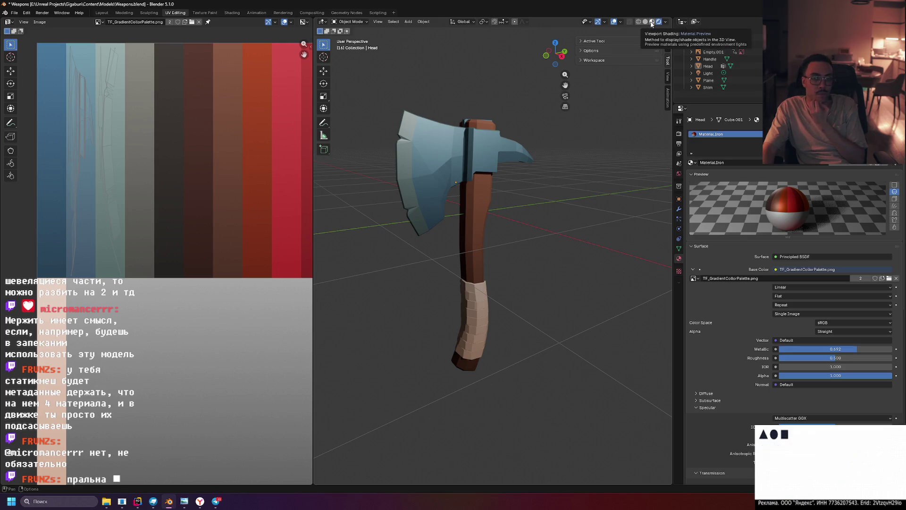
pyautogui.click(652, 23)
pyautogui.click(658, 22)
pyautogui.moveTo(613, 57)
pyautogui.mouseDown(button='middle')
pyautogui.moveTo(534, 106)
pyautogui.moveTo(571, 104)
pyautogui.moveTo(550, 107)
pyautogui.moveTo(553, 80)
pyautogui.moveTo(519, 109)
pyautogui.moveTo(441, 121)
pyautogui.moveTo(472, 104)
pyautogui.mouseUp(button='middle')
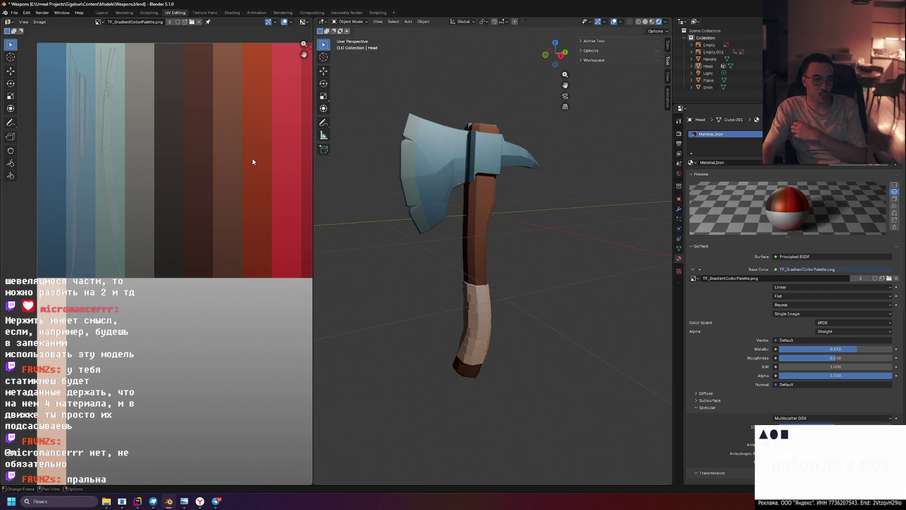
pyautogui.click(434, 152)
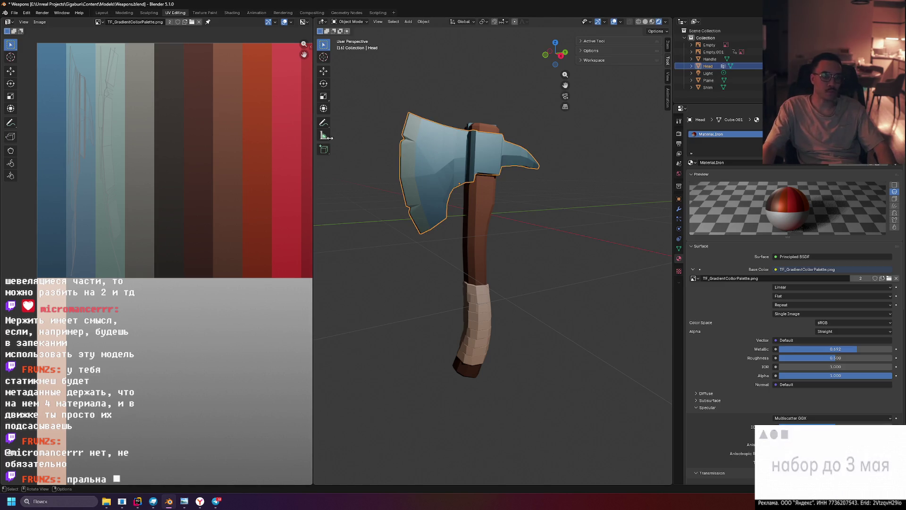
# Box-select the head's UV islands and try moving them onto the red stripes
pyautogui.scroll(-3, 204, 146)
pyautogui.scroll(2, 241, 208)
pyautogui.press('Tab')
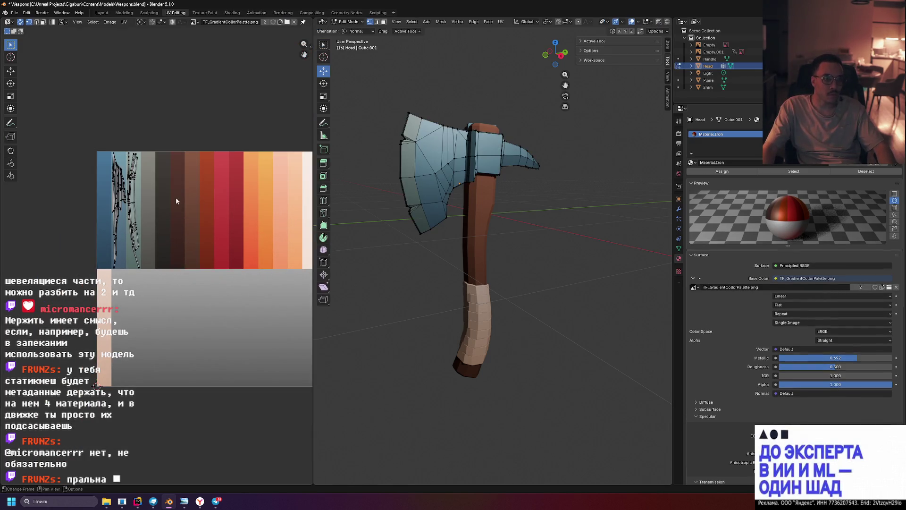
pyautogui.scroll(1, 188, 197)
pyautogui.scroll(1, 143, 189)
pyautogui.hscroll(2, 143, 189)
pyautogui.scroll(2, 104, 157)
pyautogui.scroll(-1, 53, 127)
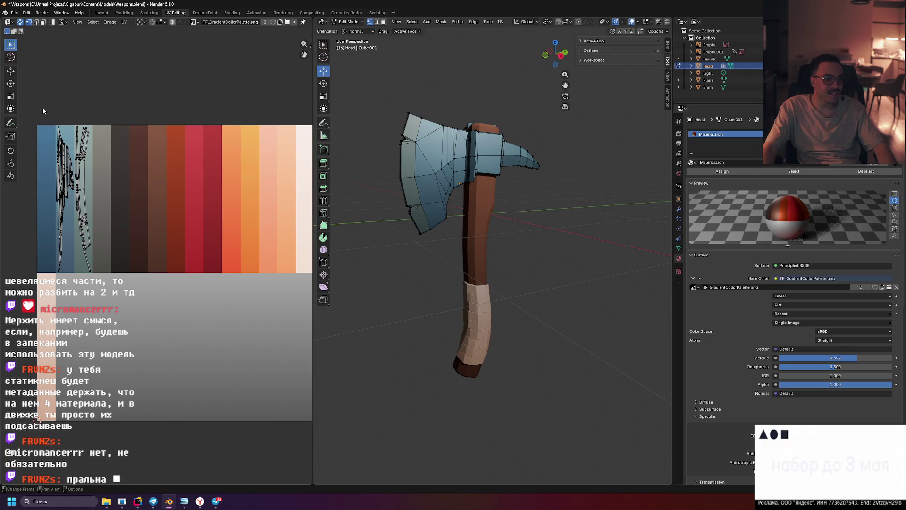
pyautogui.moveTo(43, 107); pyautogui.dragTo(145, 278)
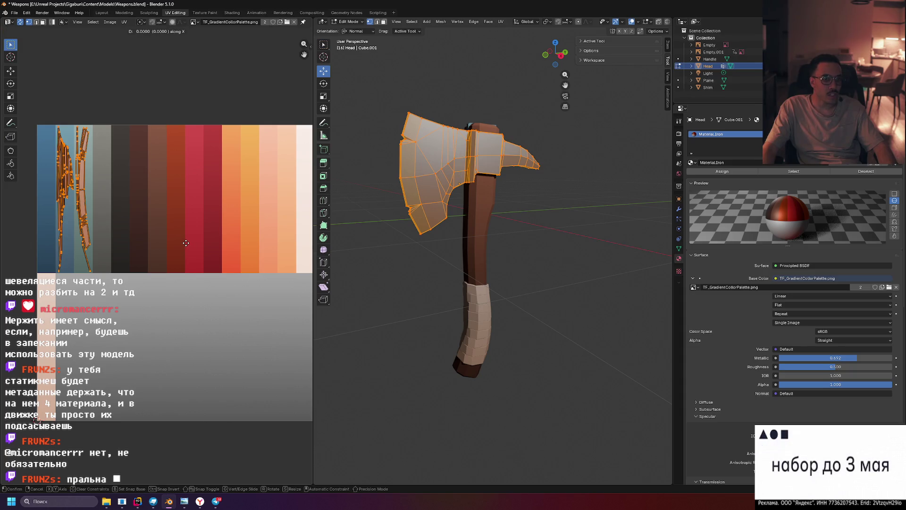
pyautogui.moveTo(6, 244)
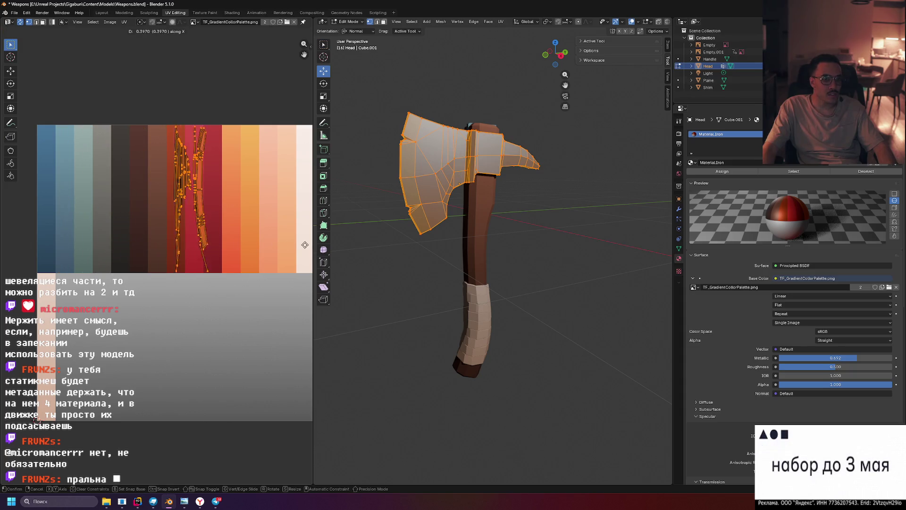
pyautogui.click(6, 243)
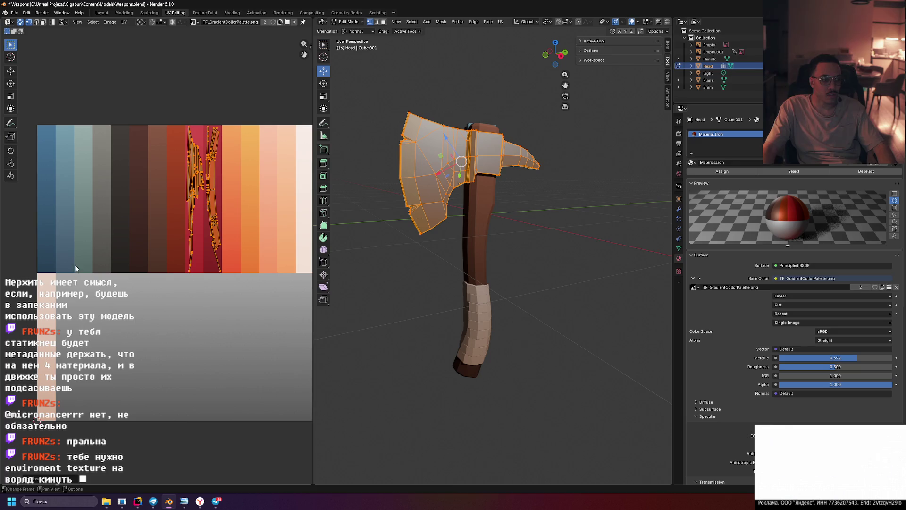
pyautogui.press('Tab')
pyautogui.moveTo(339, 371)
pyautogui.mouseDown(button='middle')
pyautogui.moveTo(387, 330)
pyautogui.moveTo(409, 330)
pyautogui.moveTo(355, 331)
pyautogui.mouseUp(button='middle')
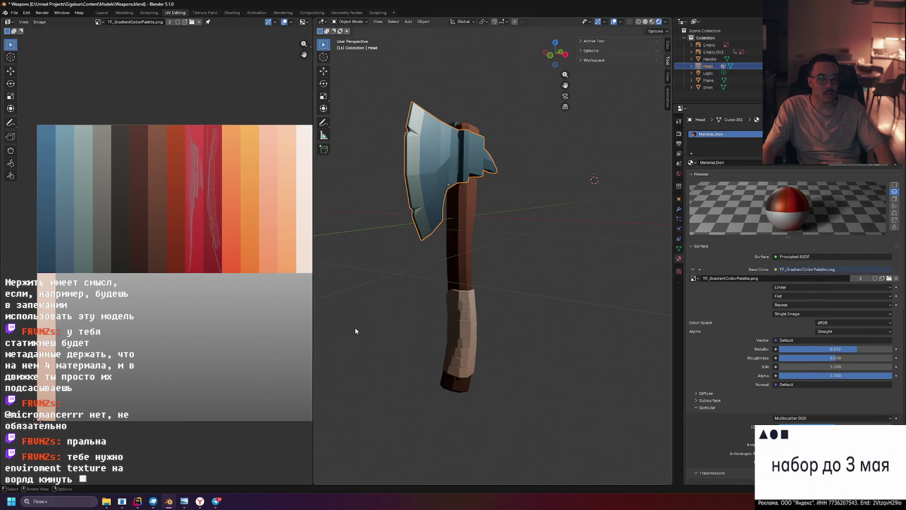
# Re-enter Edit Mode on the head, deselect everything and save Weapons.blend
pyautogui.press('Tab')
pyautogui.press('a')
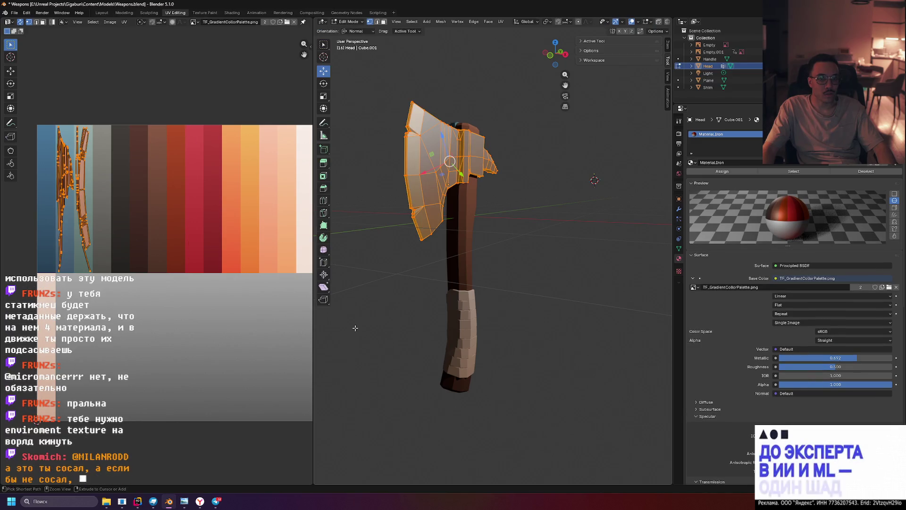
pyautogui.hotkey('alt', 'a')
pyautogui.hotkey('ctrl', 's')
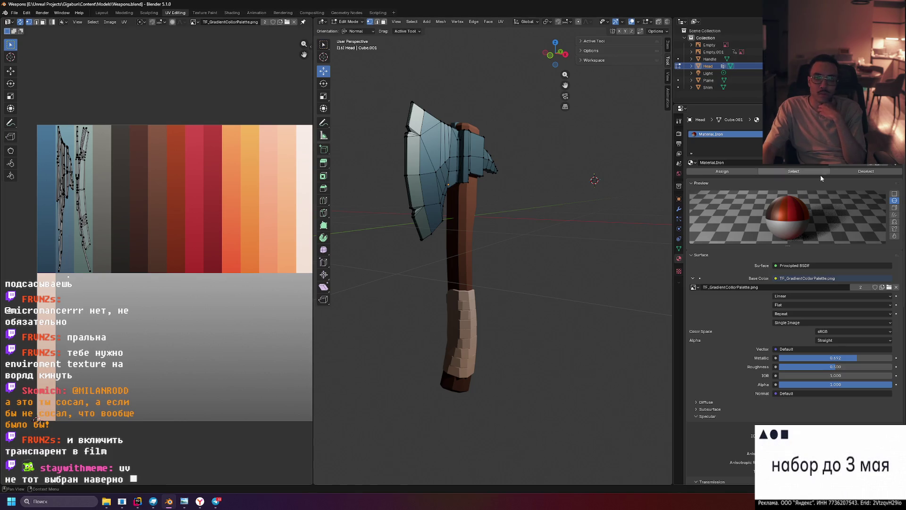
# In Object Data properties, delete the PBR and Lightmap UV maps, keeping only Color
pyautogui.scroll(-2, 769, 184)
pyautogui.scroll(2, 778, 196)
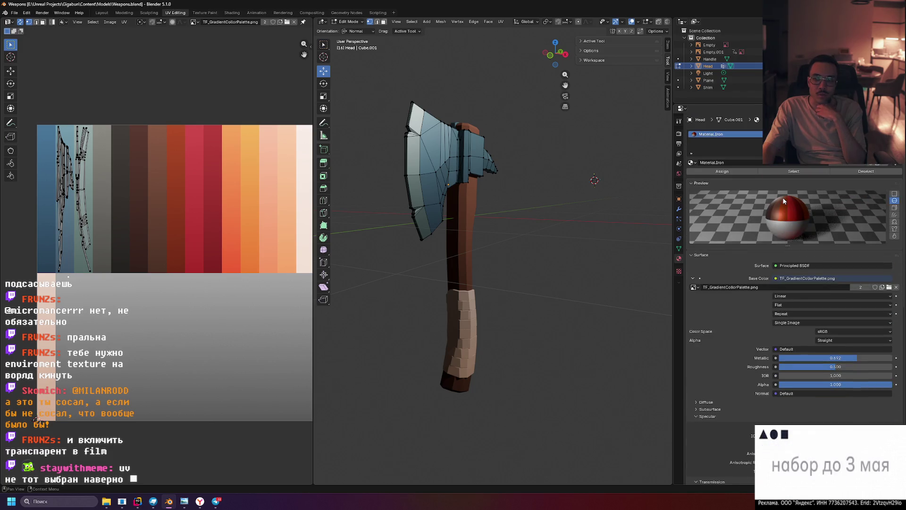
pyautogui.click(678, 123)
pyautogui.click(678, 248)
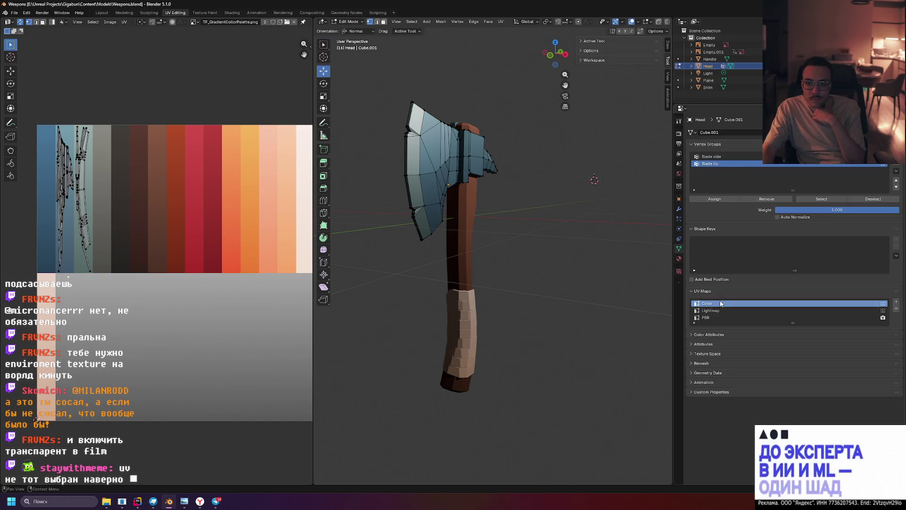
pyautogui.click(729, 318)
pyautogui.click(883, 303)
pyautogui.click(811, 317)
pyautogui.click(896, 310)
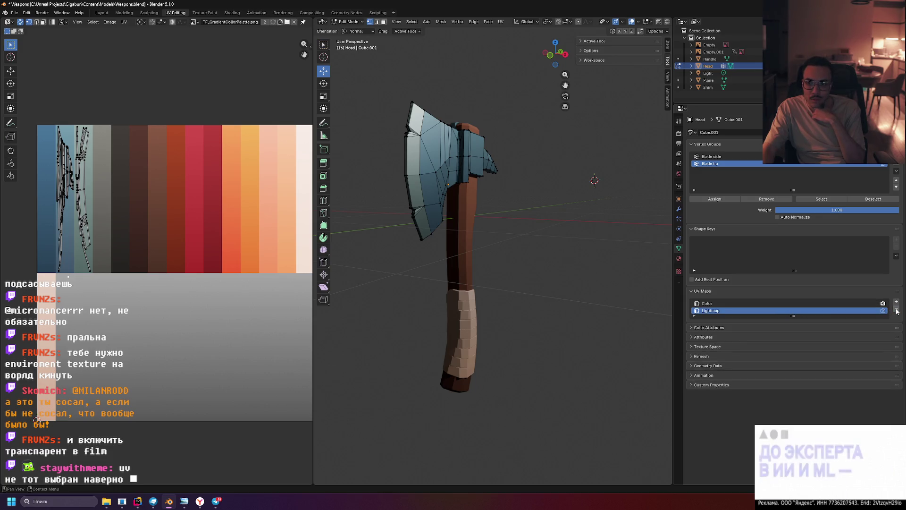
pyautogui.click(896, 310)
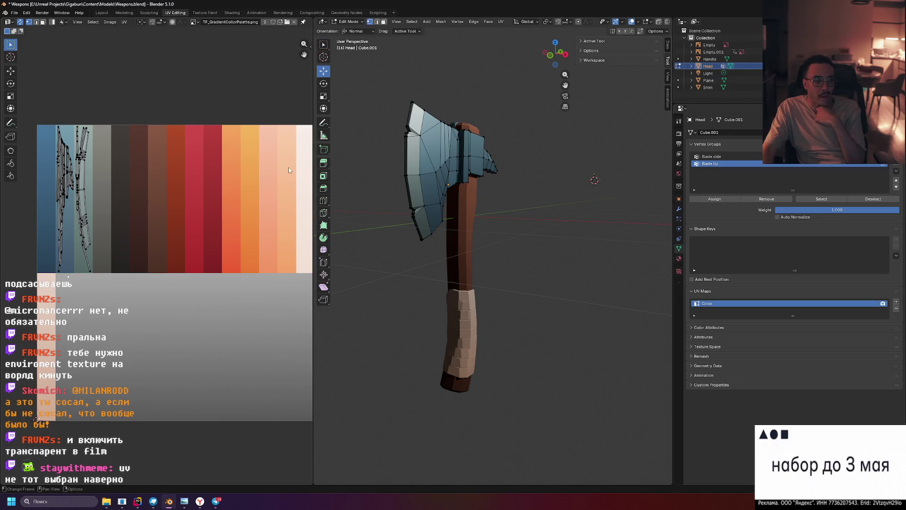
pyautogui.press('a')
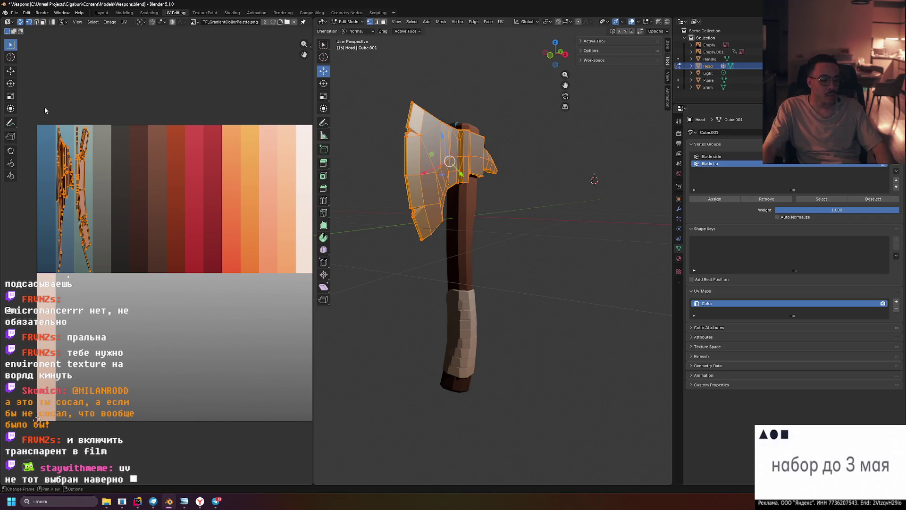
# Slide the head's UVs horizontally onto the orange stripes and check the colour
pyautogui.press('g')
pyautogui.press('x')
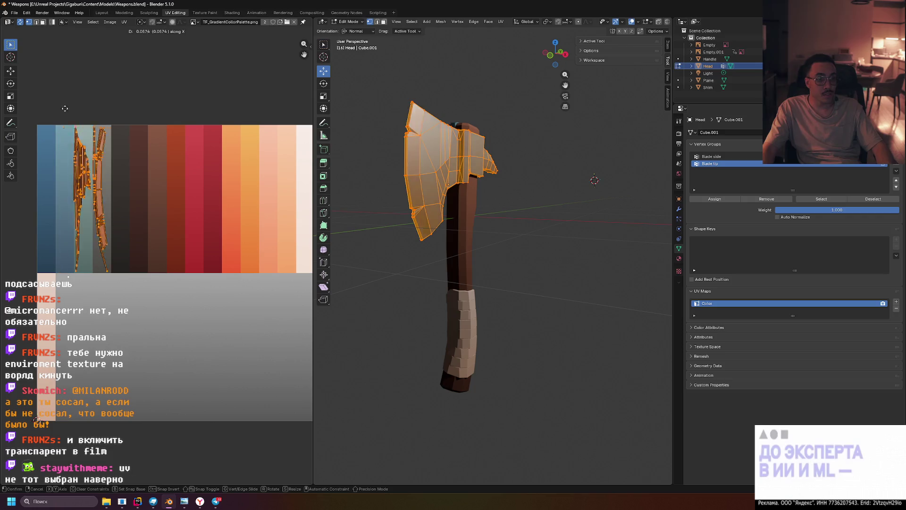
pyautogui.click(213, 115)
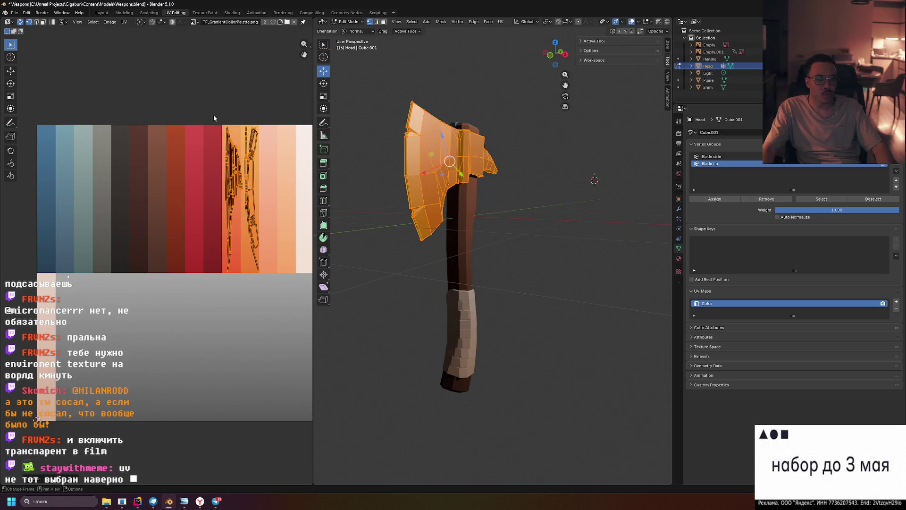
pyautogui.press('Tab')
pyautogui.moveTo(549, 165)
pyautogui.mouseDown(button='middle')
pyautogui.moveTo(552, 194)
pyautogui.moveTo(576, 189)
pyautogui.moveTo(565, 203)
pyautogui.moveTo(562, 188)
pyautogui.moveTo(536, 200)
pyautogui.moveTo(556, 205)
pyautogui.moveTo(541, 182)
pyautogui.moveTo(510, 185)
pyautogui.moveTo(633, 143)
pyautogui.mouseUp(button='middle')
pyautogui.scroll(-2, 565, 203)
pyautogui.scroll(3, 562, 188)
pyautogui.scroll(2, 560, 190)
pyautogui.moveTo(554, 144); pyautogui.dragTo(550, 138, button='middle')
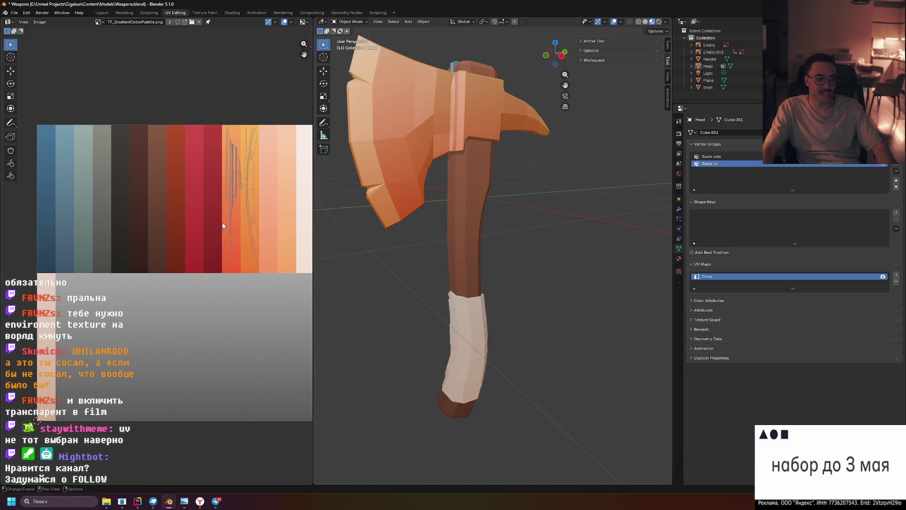
# Select all the head's UVs and slide them along X onto the red stripes
pyautogui.press('Tab')
pyautogui.press('a')
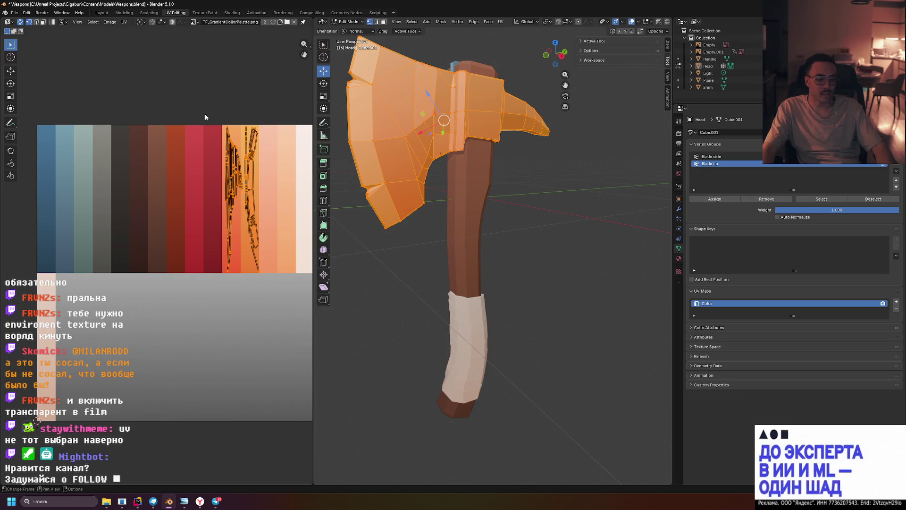
pyautogui.press('g')
pyautogui.press('x')
pyautogui.click(166, 121)
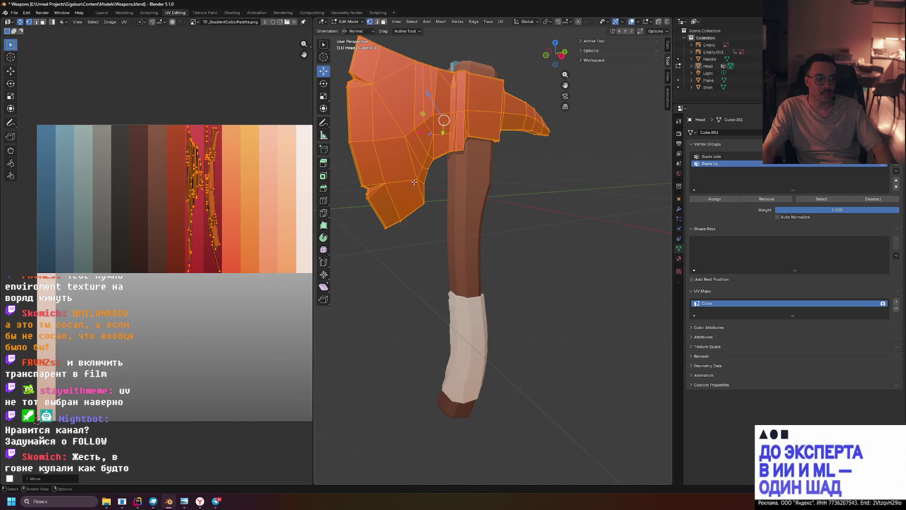
pyautogui.press('Tab')
pyautogui.moveTo(544, 212)
pyautogui.mouseDown(button='middle')
pyautogui.moveTo(547, 229)
pyautogui.moveTo(527, 197)
pyautogui.moveTo(496, 191)
pyautogui.moveTo(516, 191)
pyautogui.mouseUp(button='middle')
pyautogui.scroll(-5, 547, 230)
# Nudge the head's UVs slightly right along X and view the red head
pyautogui.press('Tab')
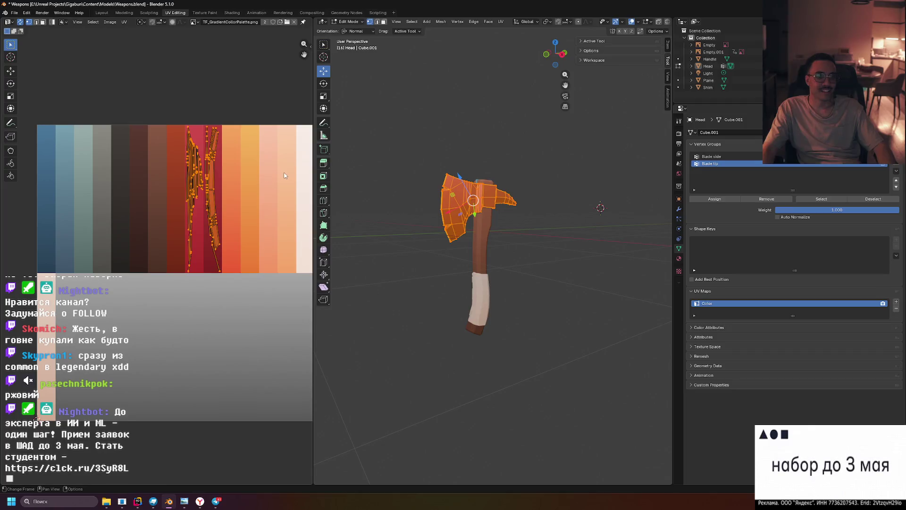
pyautogui.press('g')
pyautogui.press('x')
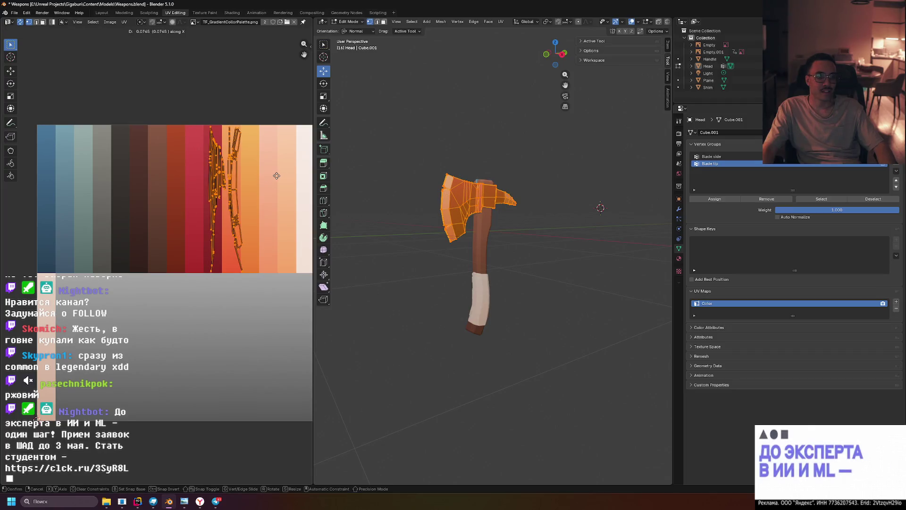
pyautogui.click(274, 176)
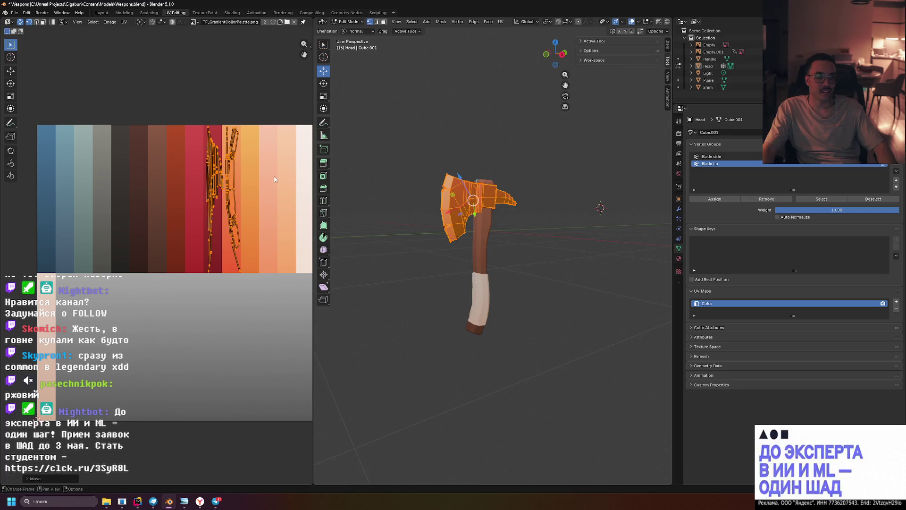
pyautogui.press('Tab')
pyautogui.moveTo(538, 194)
pyautogui.mouseDown(button='middle')
pyautogui.moveTo(508, 214)
pyautogui.moveTo(531, 198)
pyautogui.mouseUp(button='middle')
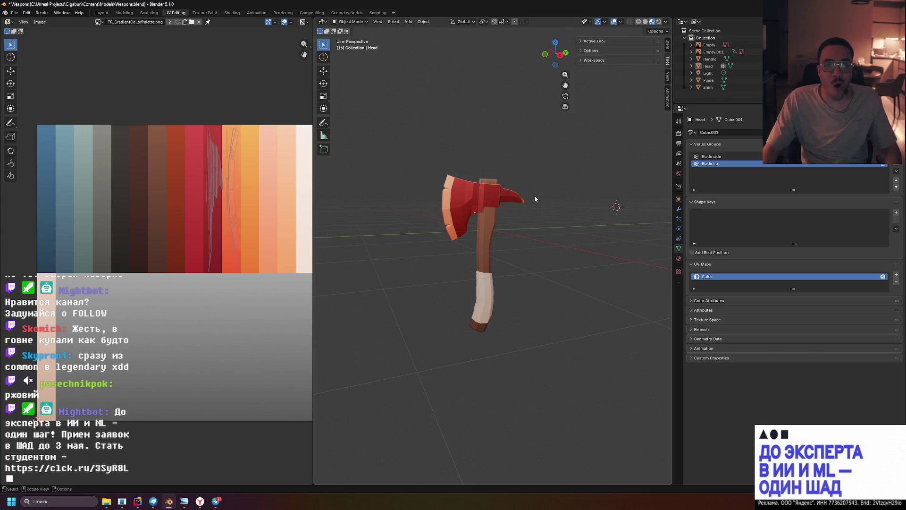
# Zoom in on the head and adjust its UV position along the red stripes
pyautogui.scroll(4, 537, 187)
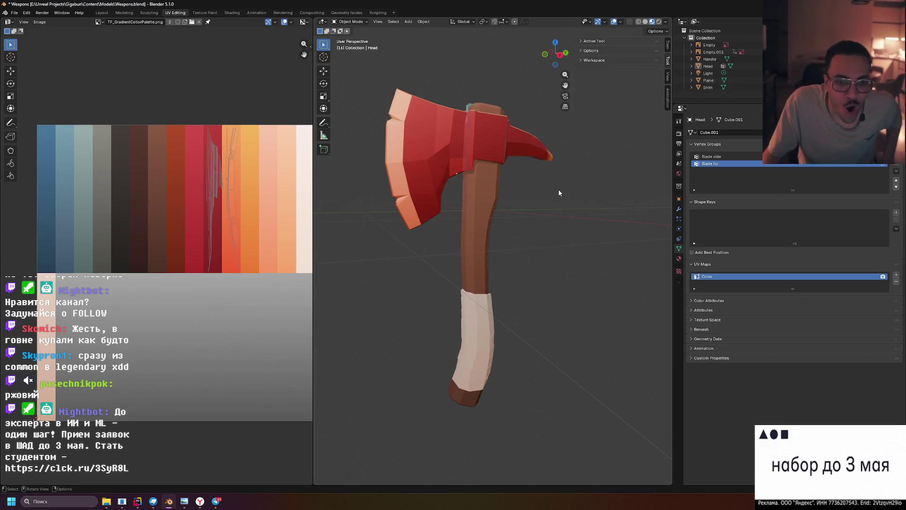
pyautogui.scroll(-3, 559, 188)
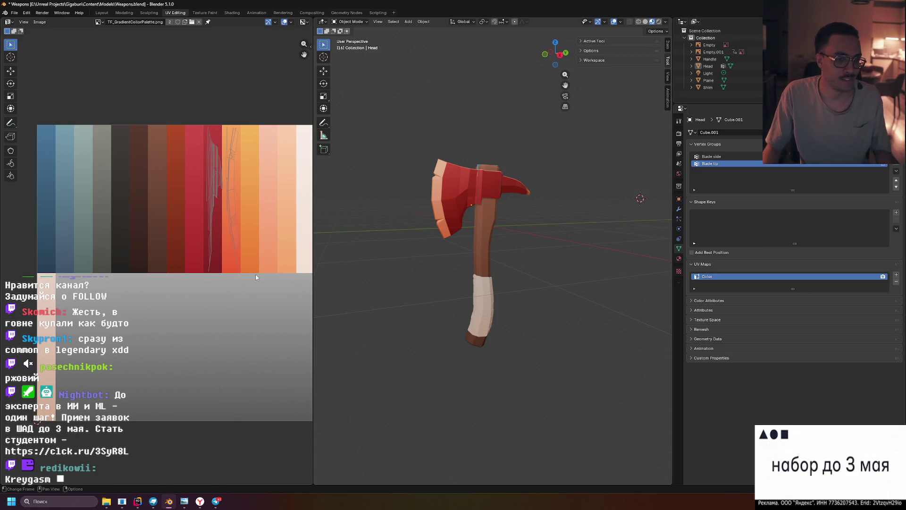
pyautogui.moveTo(546, 233)
pyautogui.mouseDown(button='middle')
pyautogui.moveTo(509, 251)
pyautogui.moveTo(466, 255)
pyautogui.moveTo(498, 222)
pyautogui.moveTo(463, 248)
pyautogui.moveTo(480, 243)
pyautogui.mouseUp(button='middle')
pyautogui.scroll(5, 463, 256)
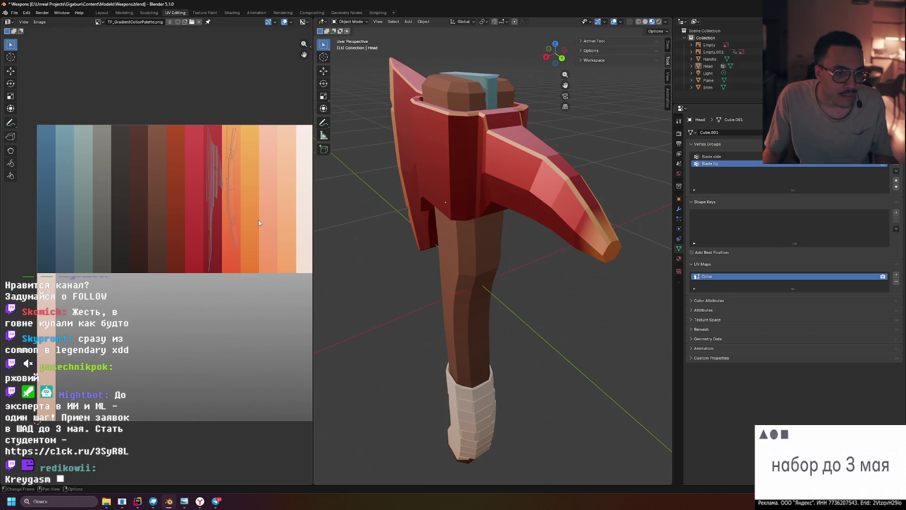
pyautogui.press('Tab')
pyautogui.press('a')
pyautogui.press('g')
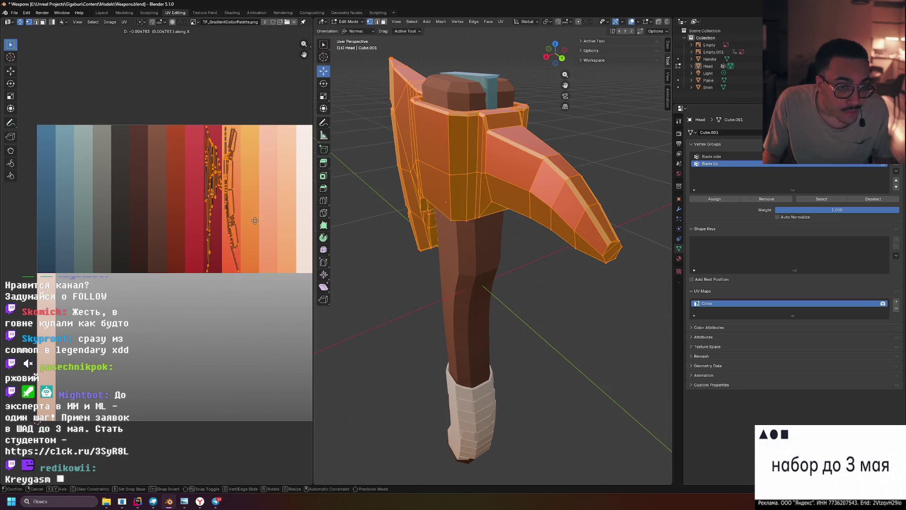
pyautogui.click(254, 220)
pyautogui.scroll(4, 253, 220)
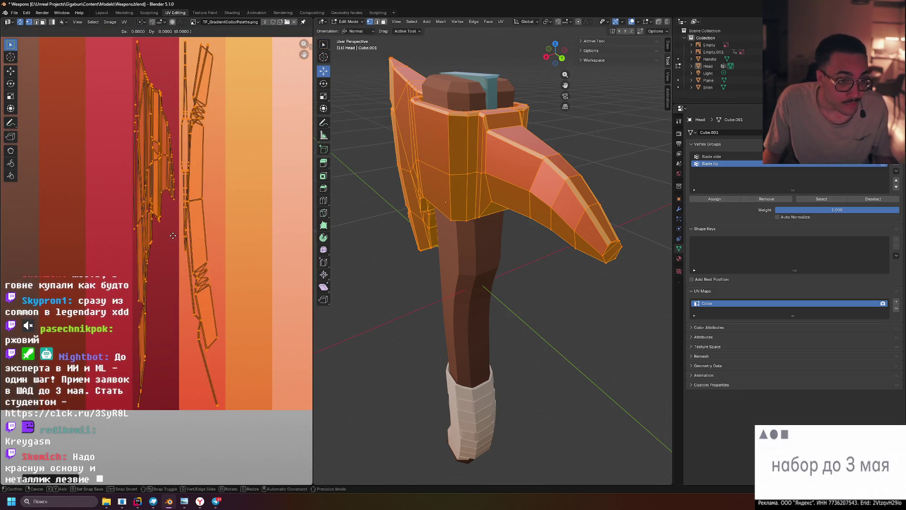
pyautogui.hotkey('ctrl', 'z')
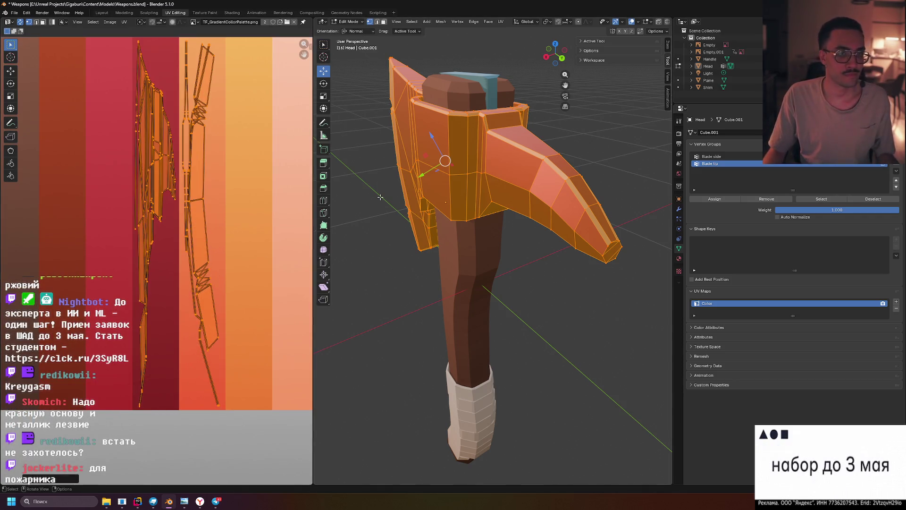
# Deselect, return to Object Mode and view the red-headed axe beside the palette
pyautogui.click(367, 176)
pyautogui.moveTo(367, 208); pyautogui.dragTo(393, 263, button='middle')
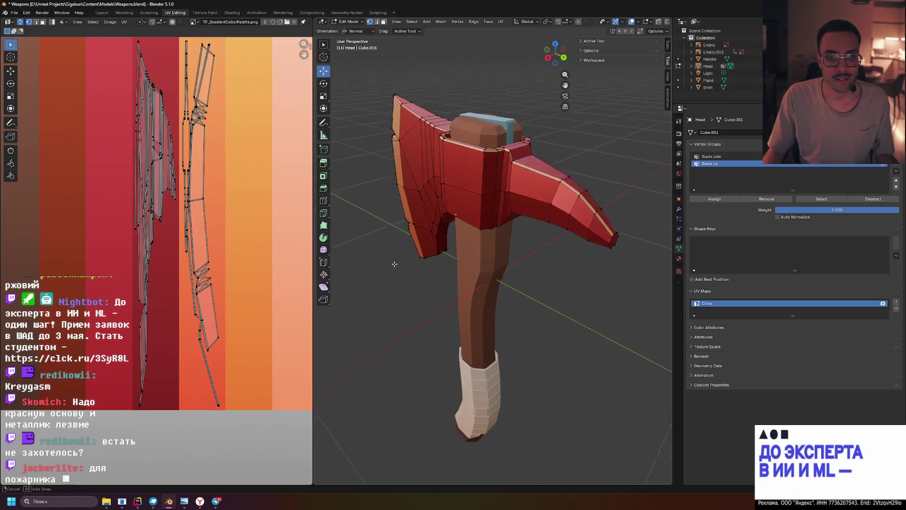
pyautogui.press('Tab')
pyautogui.moveTo(451, 310)
pyautogui.mouseDown(button='middle')
pyautogui.moveTo(465, 294)
pyautogui.moveTo(466, 261)
pyautogui.moveTo(461, 290)
pyautogui.moveTo(495, 306)
pyautogui.moveTo(485, 324)
pyautogui.moveTo(466, 307)
pyautogui.mouseUp(button='middle')
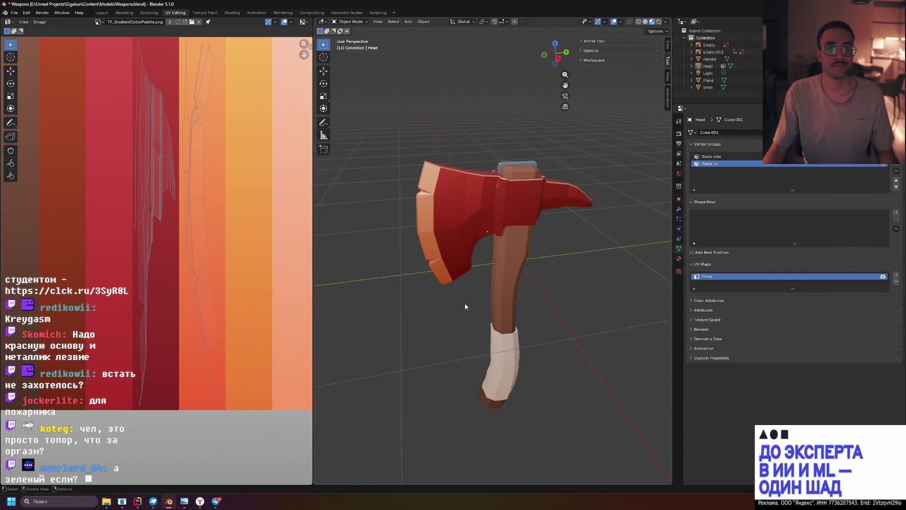
pyautogui.scroll(-6, 143, 216)
pyautogui.moveTo(142, 218); pyautogui.dragTo(163, 213, button='middle')
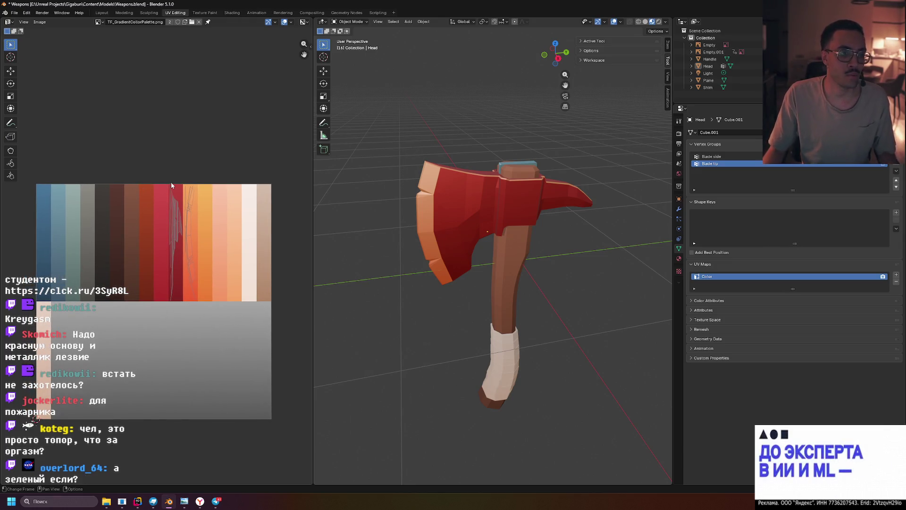
# Select all of the axe head's UVs and move them onto the blue palette stripe
pyautogui.press('Tab')
pyautogui.press('a')
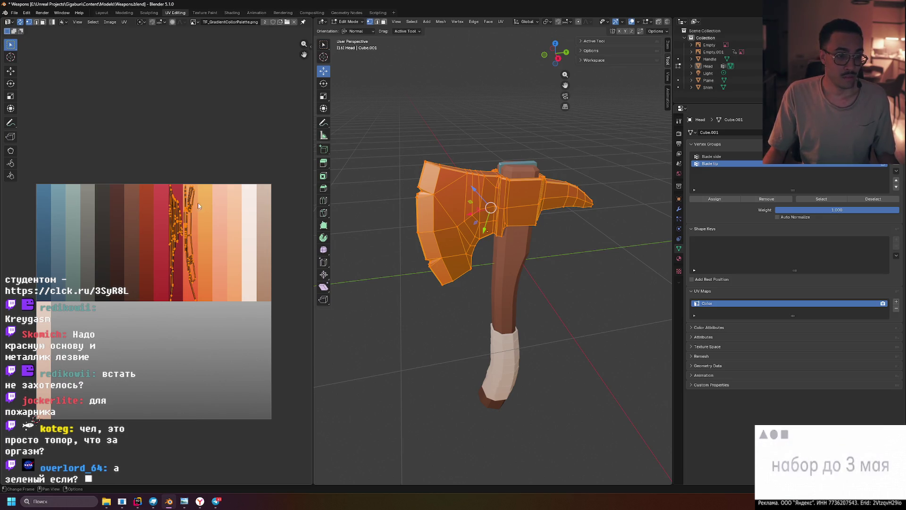
pyautogui.scroll(3, 108, 213)
pyautogui.moveTo(171, 209); pyautogui.dragTo(172, 215, button='middle')
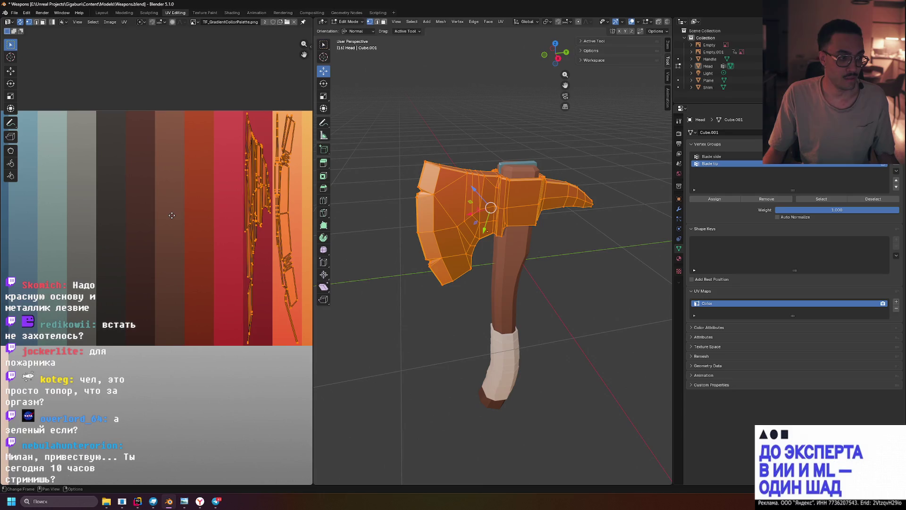
pyautogui.press('g')
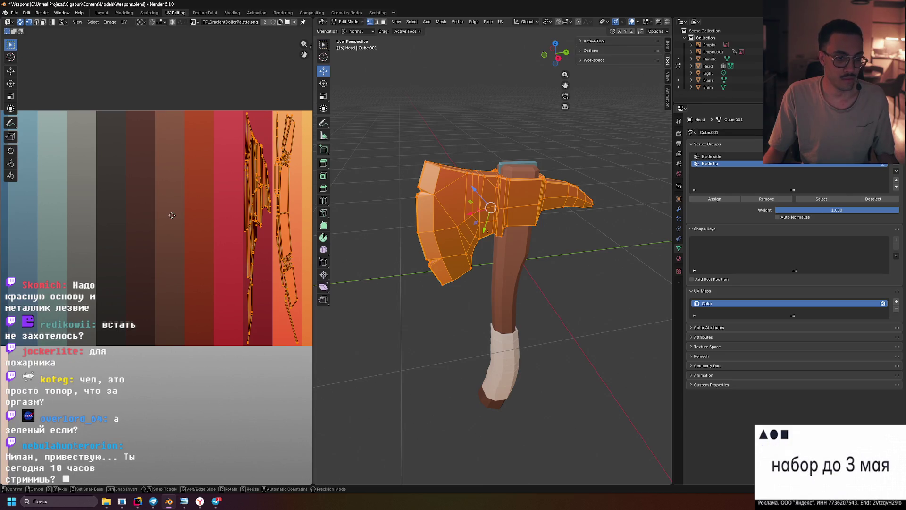
pyautogui.click(270, 214)
# Slide the head's UVs horizontally further onto blue, then view the whole axe in Object Mode
pyautogui.keyDown('ctrl'); pyautogui.hscroll(-5, 283, 207); pyautogui.keyUp('ctrl')
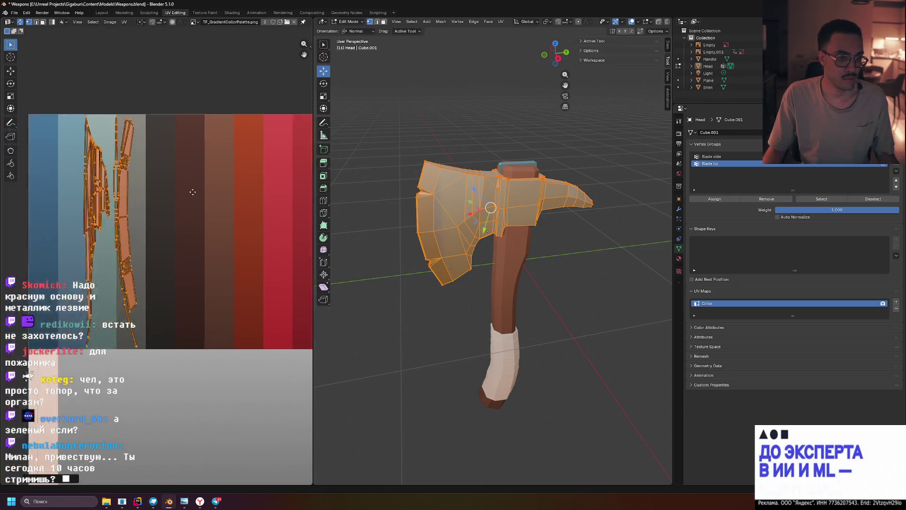
pyautogui.press('g')
pyautogui.press('x')
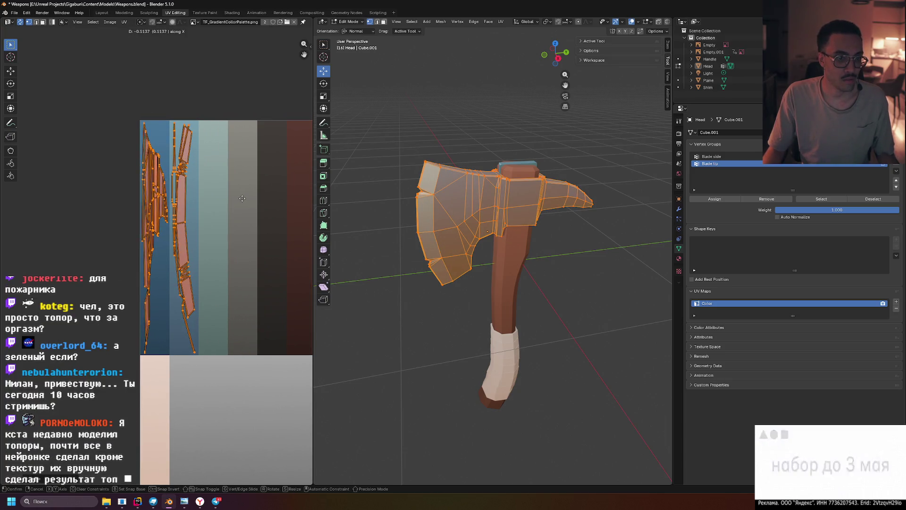
pyautogui.click(241, 198)
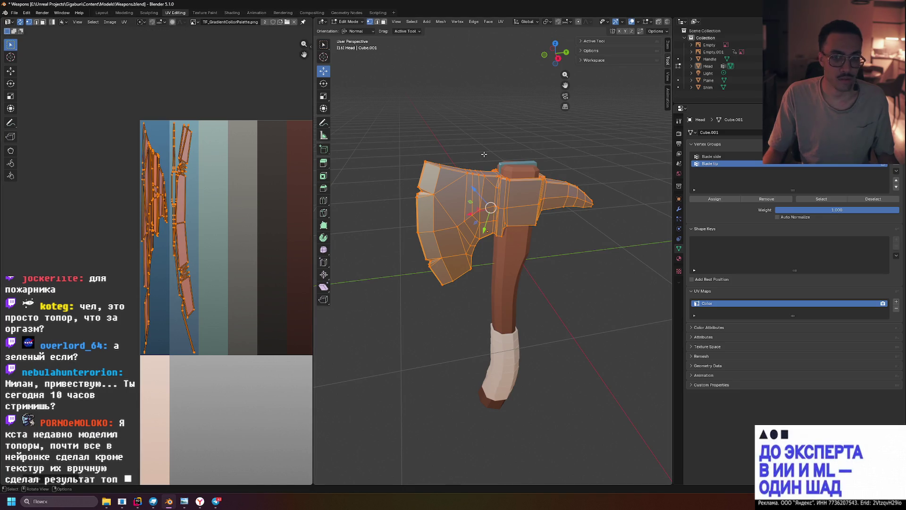
pyautogui.press('Tab')
pyautogui.scroll(-2, 438, 140)
pyautogui.moveTo(443, 137); pyautogui.dragTo(459, 125, button='middle')
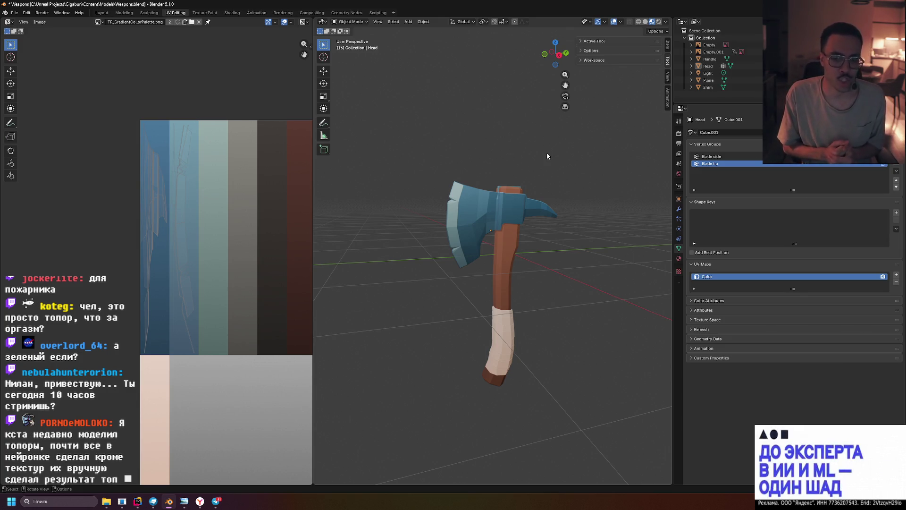
# Compare Rendered and Material Preview shading while orbiting around the blue-headed axe
pyautogui.click(660, 23)
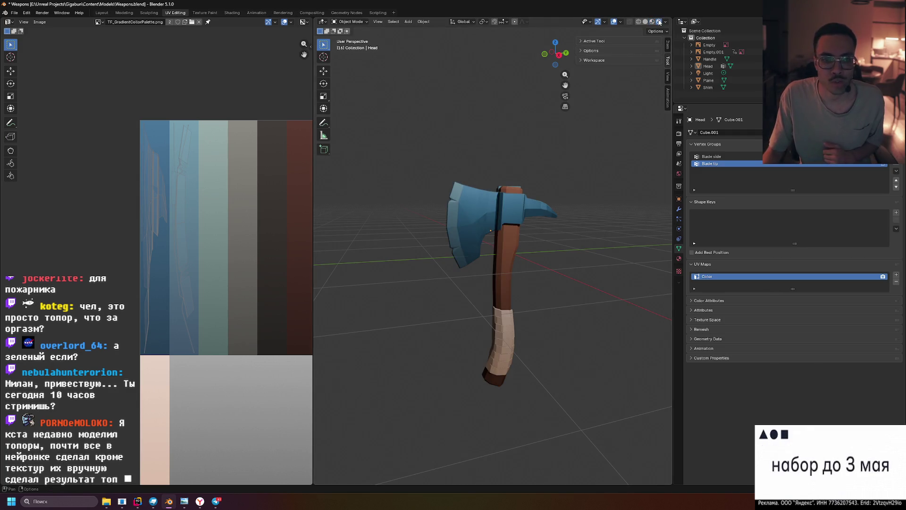
pyautogui.click(652, 22)
pyautogui.moveTo(519, 150)
pyautogui.mouseDown(button='middle')
pyautogui.moveTo(535, 176)
pyautogui.moveTo(570, 158)
pyautogui.moveTo(557, 174)
pyautogui.mouseUp(button='middle')
pyautogui.scroll(3, 542, 172)
pyautogui.click(659, 22)
pyautogui.moveTo(560, 125); pyautogui.dragTo(561, 130, button='middle')
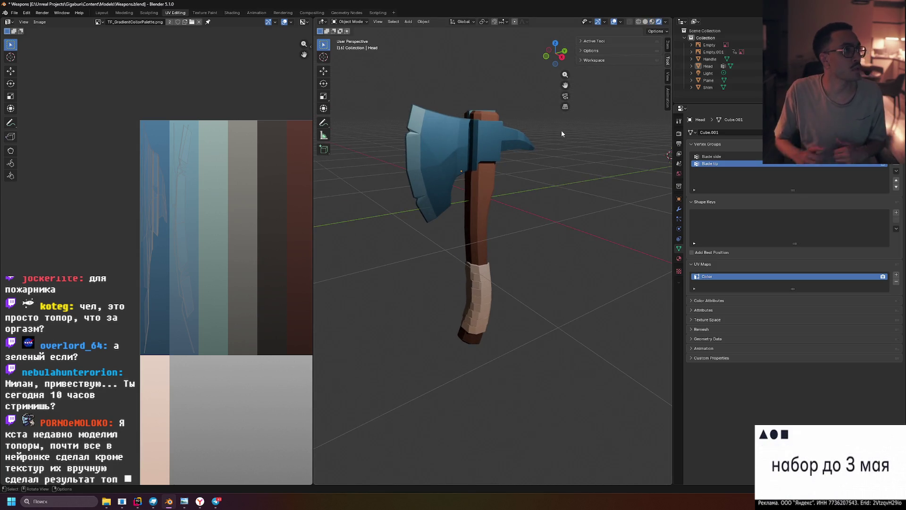
pyautogui.moveTo(439, 170)
pyautogui.mouseDown(button='middle')
pyautogui.moveTo(451, 158)
pyautogui.moveTo(526, 156)
pyautogui.mouseUp(button='middle')
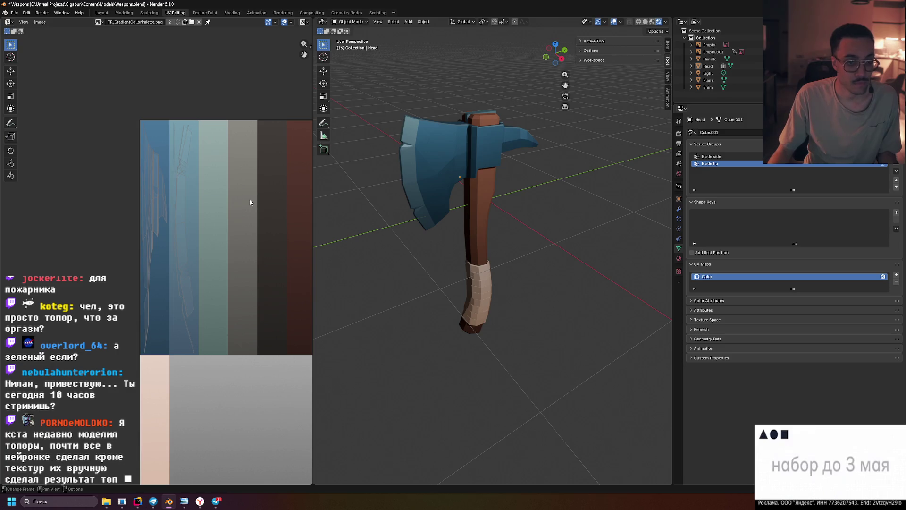
# Slide all the head's UVs horizontally onto the paler grey-blue strip and return to Object Mode
pyautogui.press('Tab')
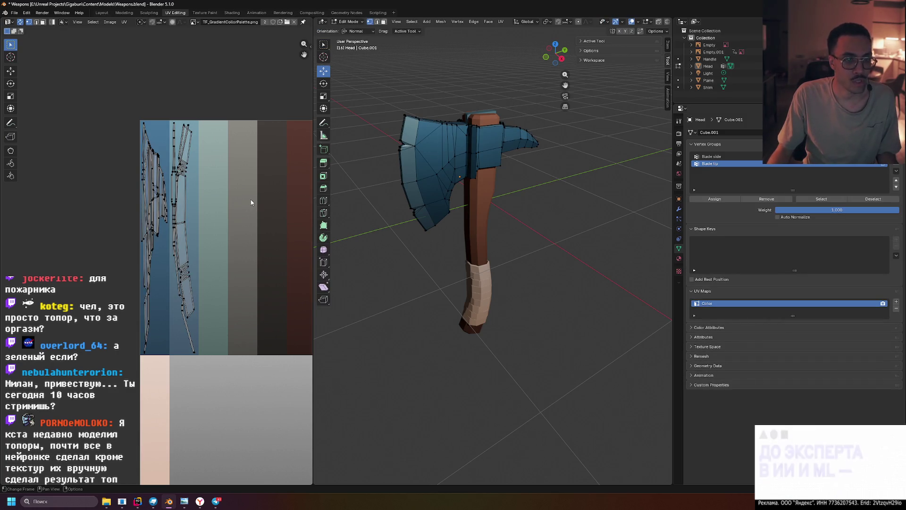
pyautogui.press('a')
pyautogui.press('g')
pyautogui.press('x')
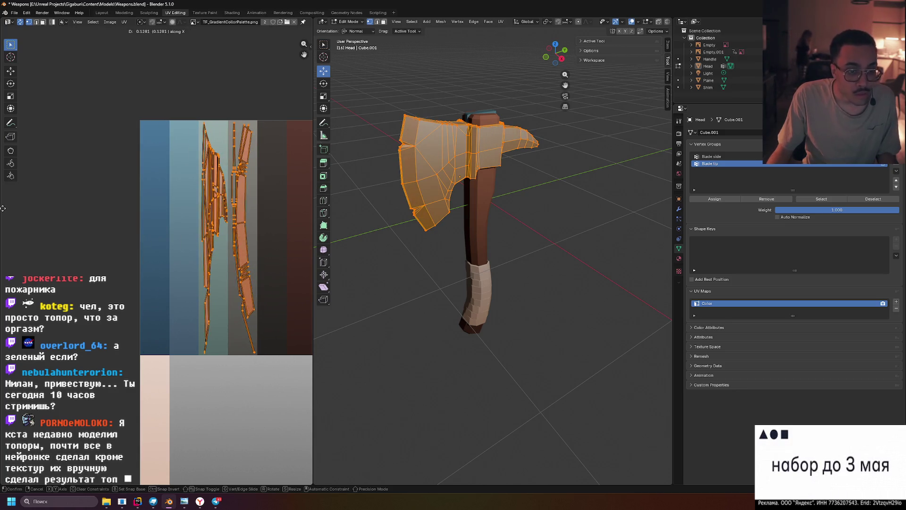
pyautogui.press('Return')
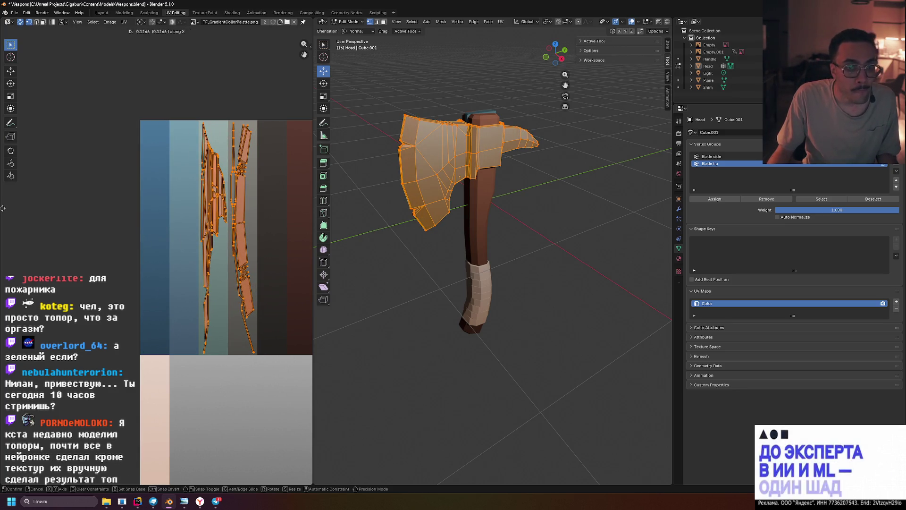
pyautogui.press('Tab')
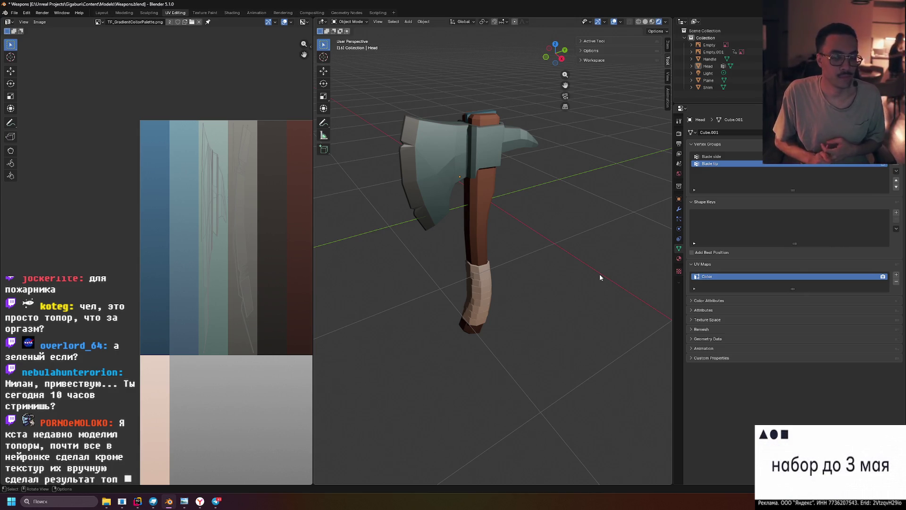
# Orbit around the pale-headed axe and pan the palette image in the UV view
pyautogui.moveTo(600, 275)
pyautogui.mouseDown(button='middle')
pyautogui.moveTo(568, 242)
pyautogui.moveTo(522, 247)
pyautogui.moveTo(641, 231)
pyautogui.moveTo(541, 244)
pyautogui.mouseUp(button='middle')
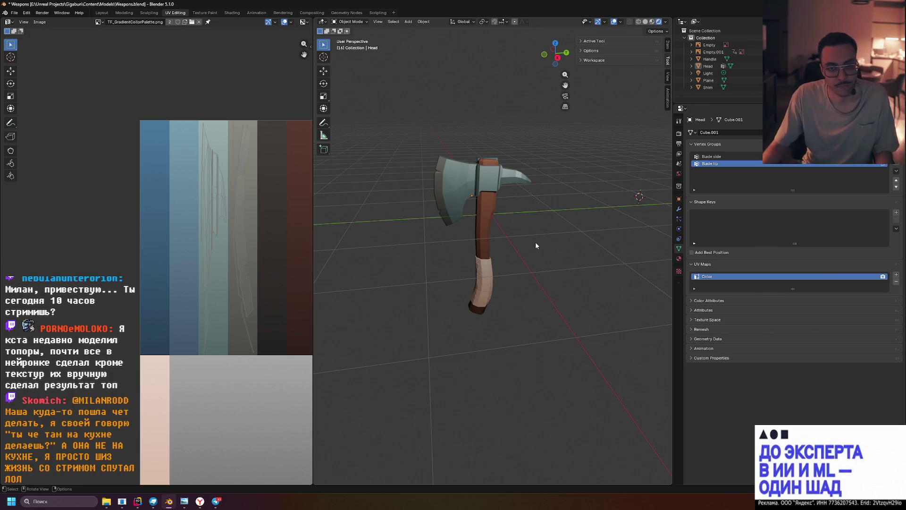
pyautogui.moveTo(529, 203)
pyautogui.mouseDown(button='middle')
pyautogui.moveTo(472, 217)
pyautogui.moveTo(564, 173)
pyautogui.mouseUp(button='middle')
pyautogui.scroll(5, 478, 206)
pyautogui.scroll(-4, 206, 259)
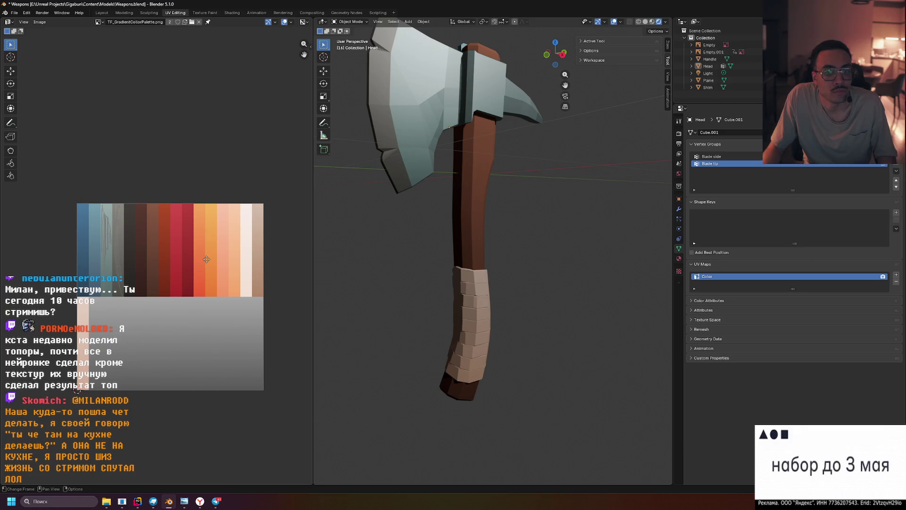
pyautogui.moveTo(207, 259); pyautogui.dragTo(209, 274, button='middle')
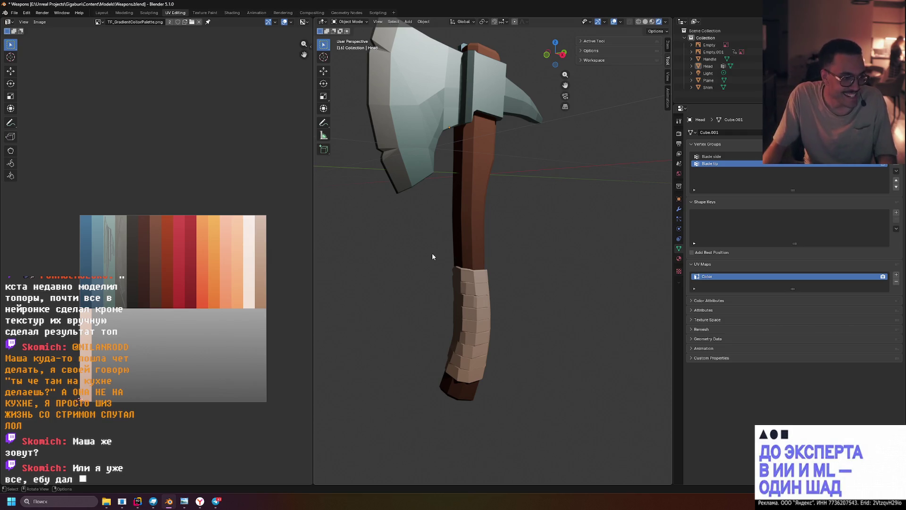
pyautogui.moveTo(566, 220)
pyautogui.mouseDown(button='middle')
pyautogui.moveTo(555, 211)
pyautogui.moveTo(550, 222)
pyautogui.moveTo(550, 200)
pyautogui.mouseUp(button='middle')
pyautogui.scroll(-5, 550, 222)
pyautogui.scroll(6, 551, 200)
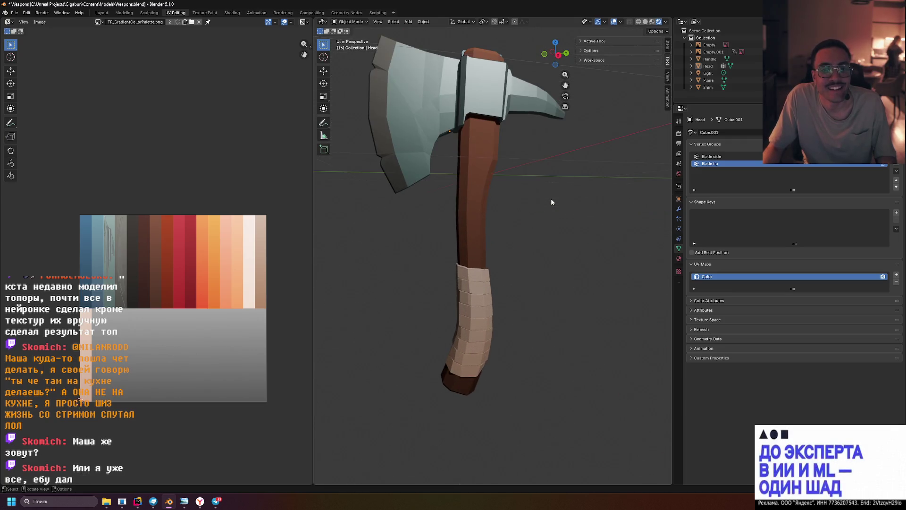
# Toggle Material Preview and Rendered shading, zoom in on the head, and enter Edit Mode
pyautogui.click(652, 21)
pyautogui.moveTo(636, 39); pyautogui.dragTo(594, 158, button='middle')
pyautogui.scroll(2, 593, 157)
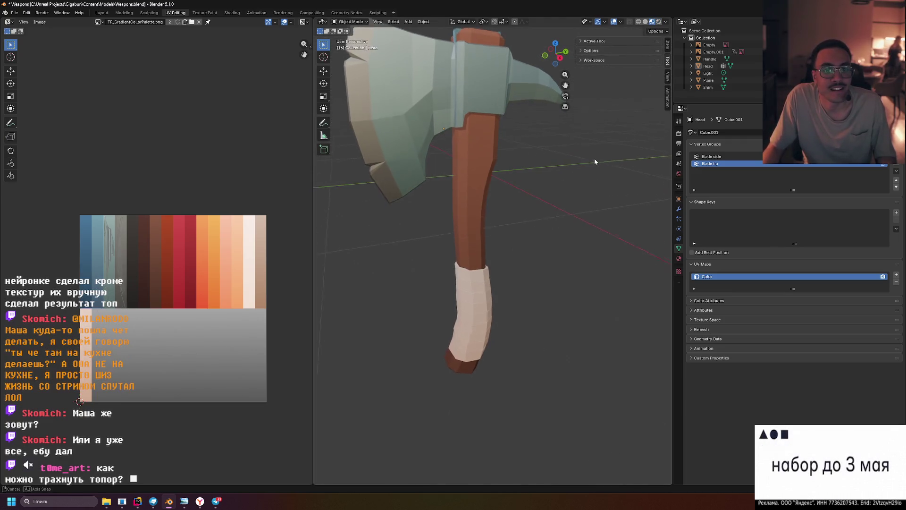
pyautogui.click(658, 22)
pyautogui.moveTo(543, 130)
pyautogui.mouseDown(button='middle')
pyautogui.moveTo(571, 165)
pyautogui.moveTo(536, 174)
pyautogui.moveTo(558, 112)
pyautogui.moveTo(569, 163)
pyautogui.mouseUp(button='middle')
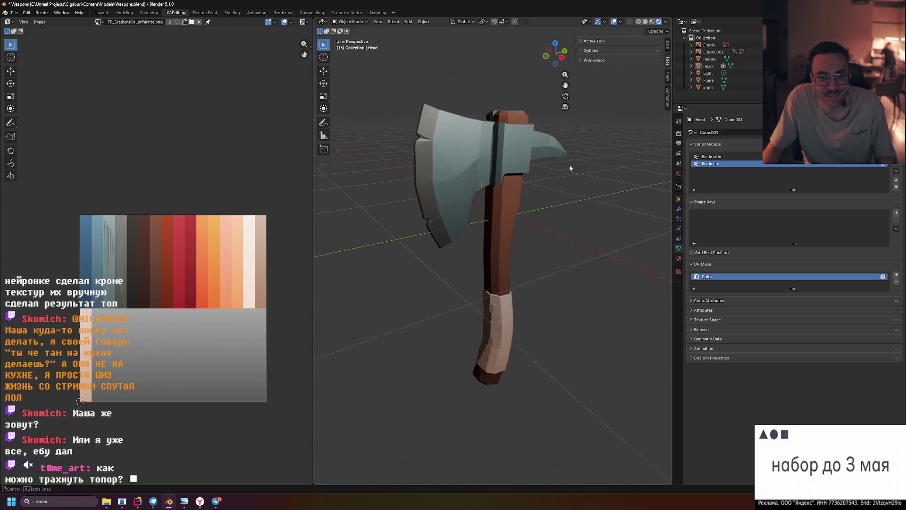
pyautogui.scroll(2, 92, 236)
pyautogui.scroll(1, 160, 255)
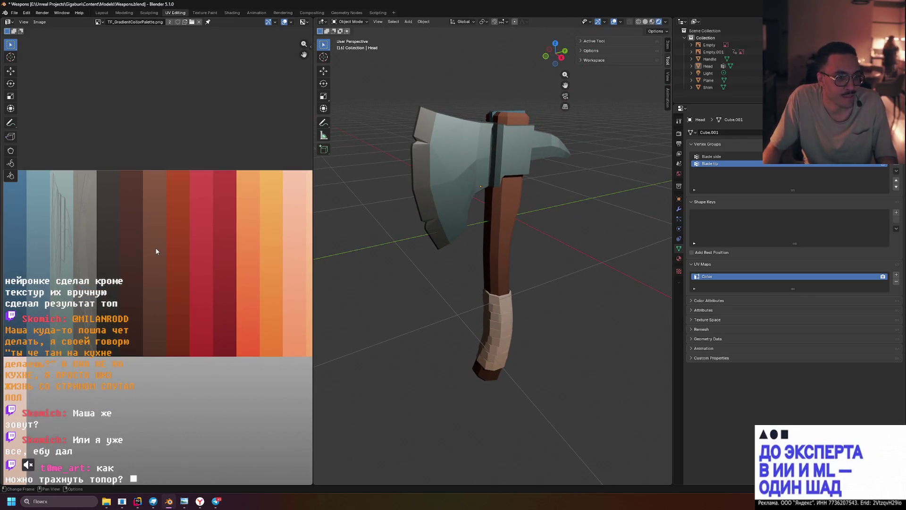
pyautogui.press('Tab')
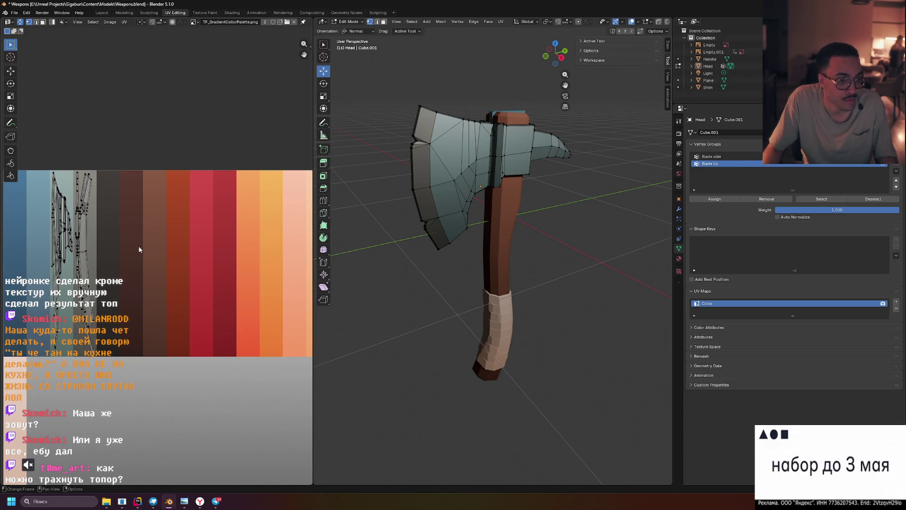
# Slide the head's UVs horizontally onto the dark brown strip and view the darker head
pyautogui.press('a')
pyautogui.press('g')
pyautogui.press('x')
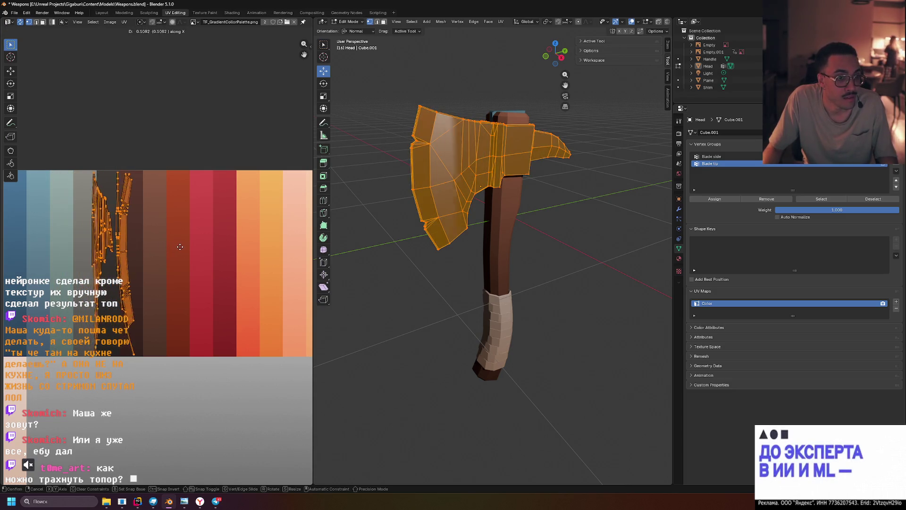
pyautogui.click(184, 246)
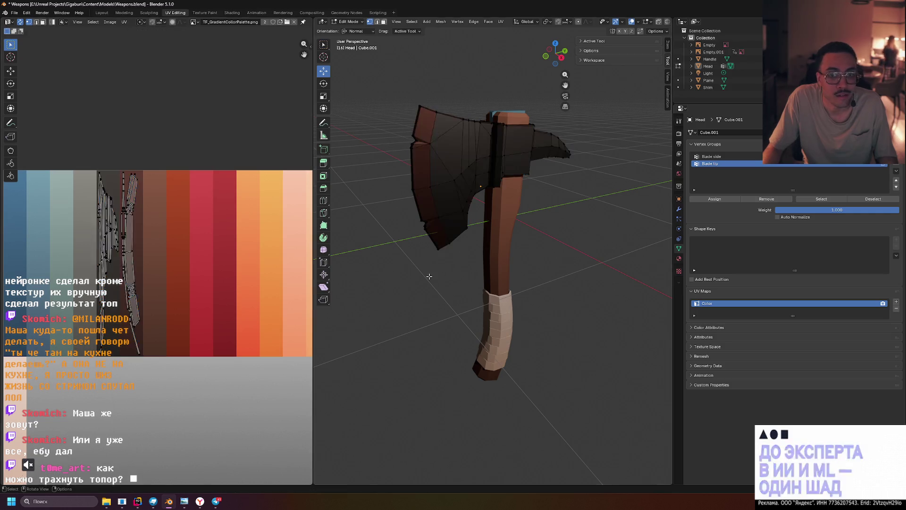
pyautogui.press('Tab')
pyautogui.moveTo(408, 265); pyautogui.dragTo(418, 268, button='middle')
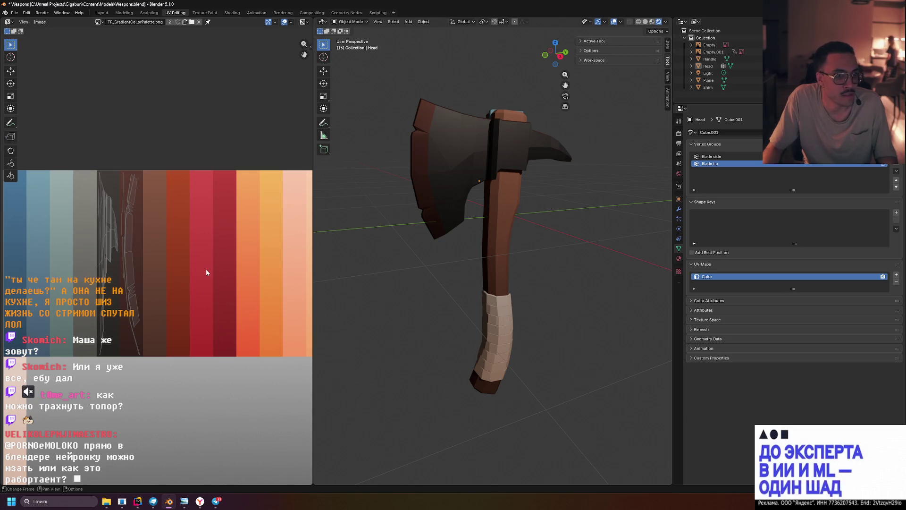
pyautogui.scroll(-2, 206, 271)
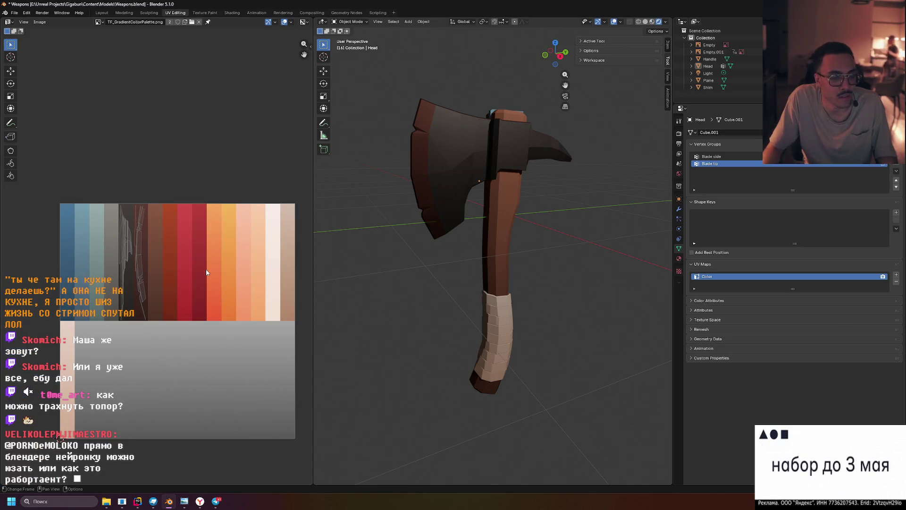
# Return the head's UVs to blue in Edit Mode, then orbit to a side-on view
pyautogui.press('Tab')
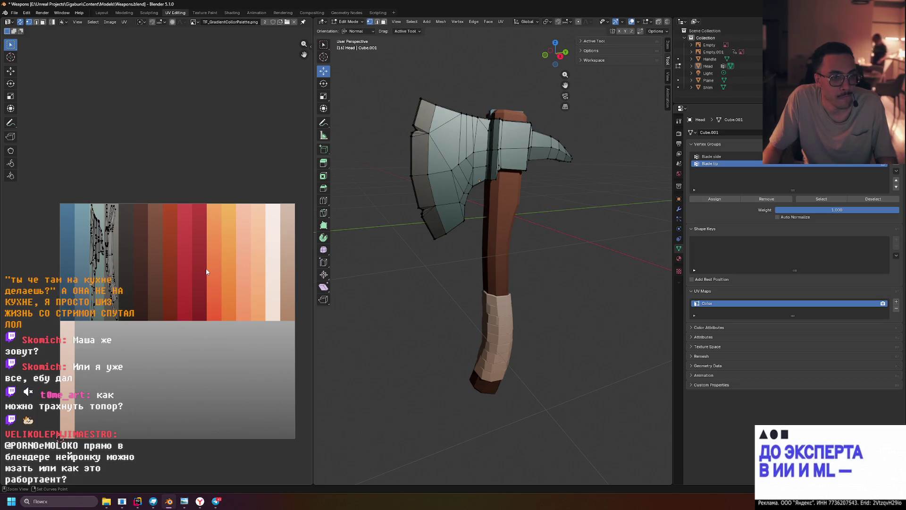
pyautogui.press('a')
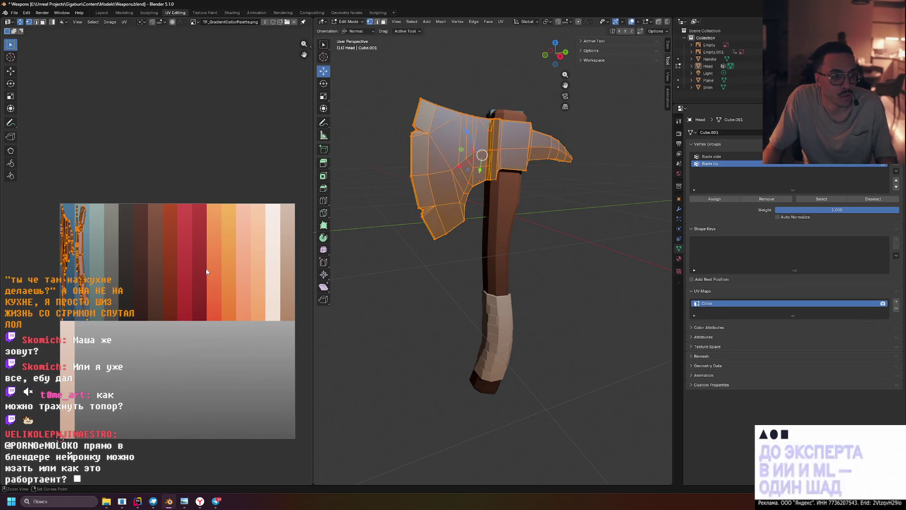
pyautogui.press('Tab')
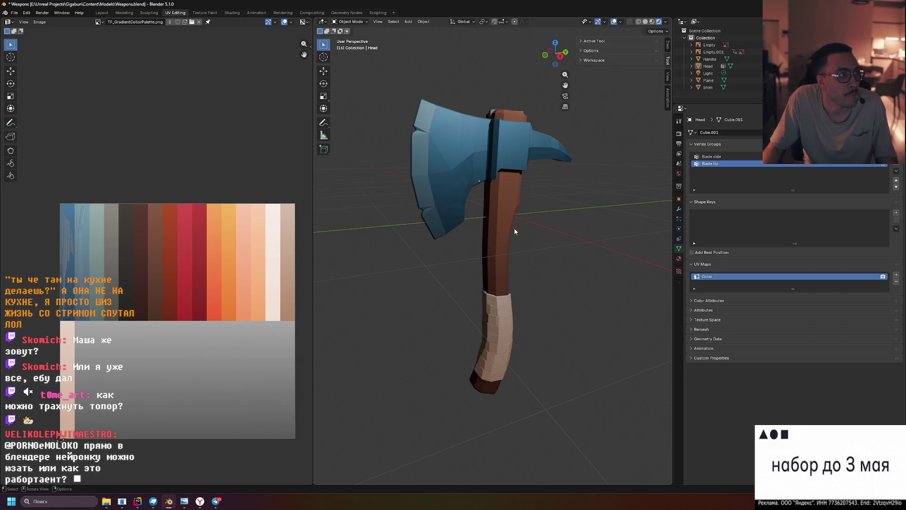
pyautogui.moveTo(526, 225)
pyautogui.mouseDown(button='middle')
pyautogui.moveTo(534, 225)
pyautogui.moveTo(477, 219)
pyautogui.moveTo(467, 261)
pyautogui.moveTo(531, 214)
pyautogui.moveTo(564, 215)
pyautogui.moveTo(456, 234)
pyautogui.moveTo(555, 228)
pyautogui.moveTo(565, 250)
pyautogui.moveTo(517, 234)
pyautogui.moveTo(549, 227)
pyautogui.mouseUp(button='middle')
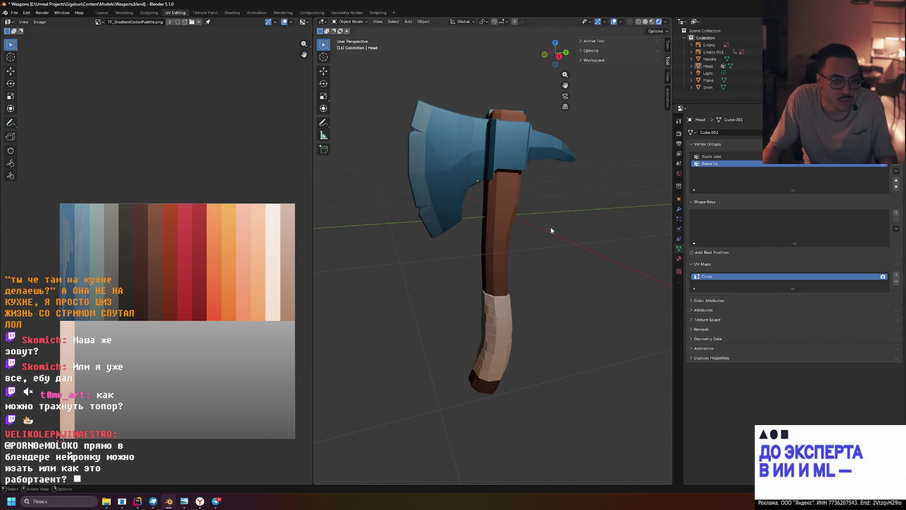
# Orbit to look along the axe's edge, then bring up the Telegram discussion window
pyautogui.moveTo(555, 228)
pyautogui.mouseDown(button='middle')
pyautogui.moveTo(535, 202)
pyautogui.moveTo(475, 226)
pyautogui.moveTo(550, 216)
pyautogui.moveTo(585, 200)
pyautogui.mouseUp(button='middle')
pyautogui.click(216, 501)
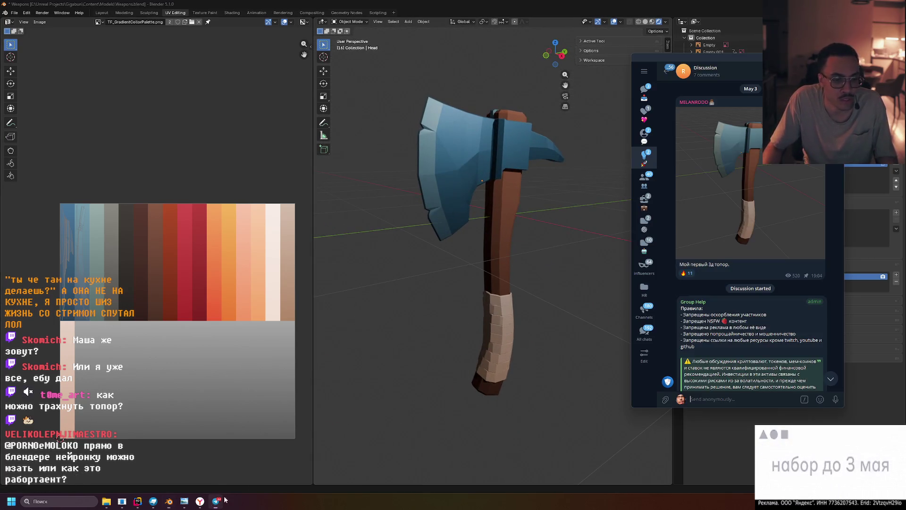
# Drag the Telegram window aside and bring Blender back to the front
pyautogui.moveTo(755, 61)
pyautogui.mouseDown()
pyautogui.moveTo(588, 77)
pyautogui.moveTo(675, 64)
pyautogui.moveTo(668, 69)
pyautogui.mouseUp()
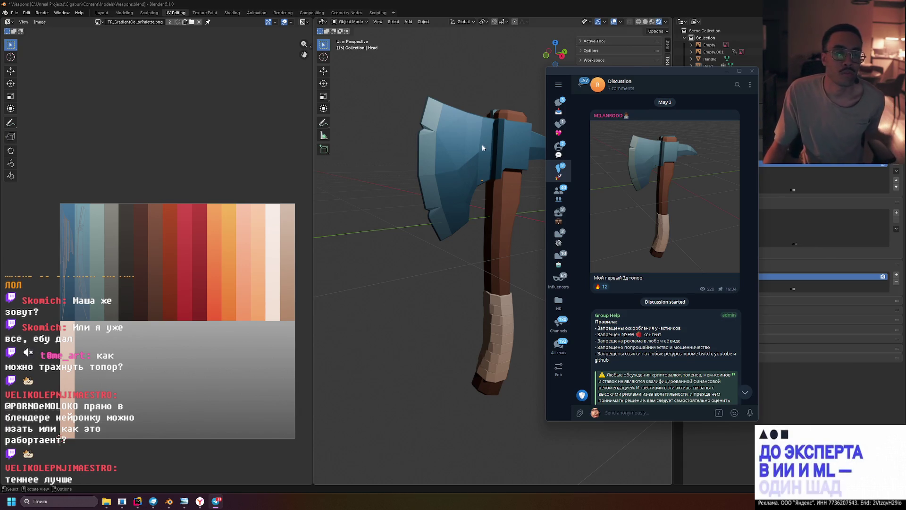
pyautogui.click(511, 215)
# Select the Handle and move its UV island left onto a darker part of the palette
pyautogui.click(511, 215)
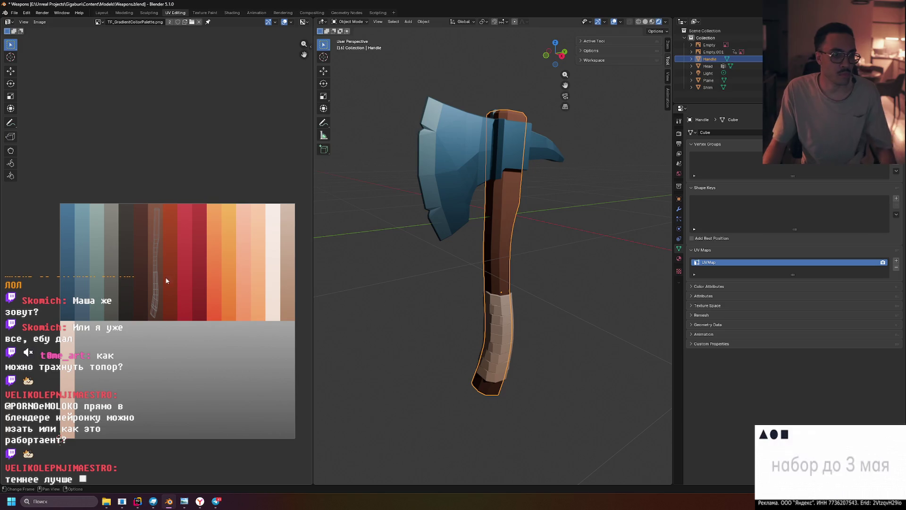
pyautogui.press('Tab')
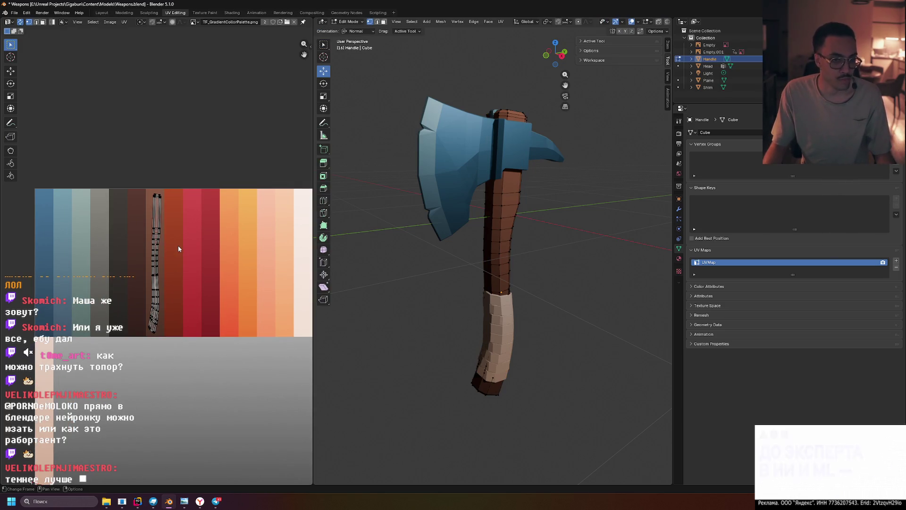
pyautogui.press('g')
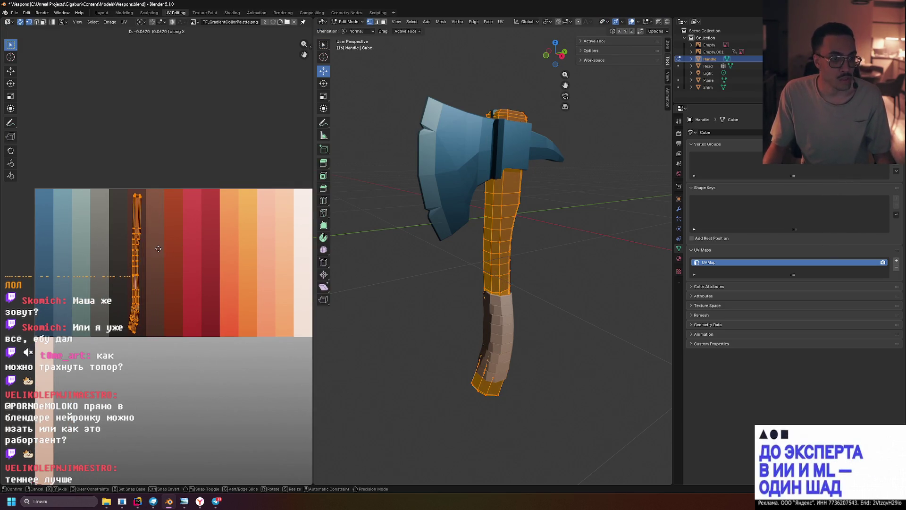
pyautogui.click(160, 252)
pyautogui.press('Tab')
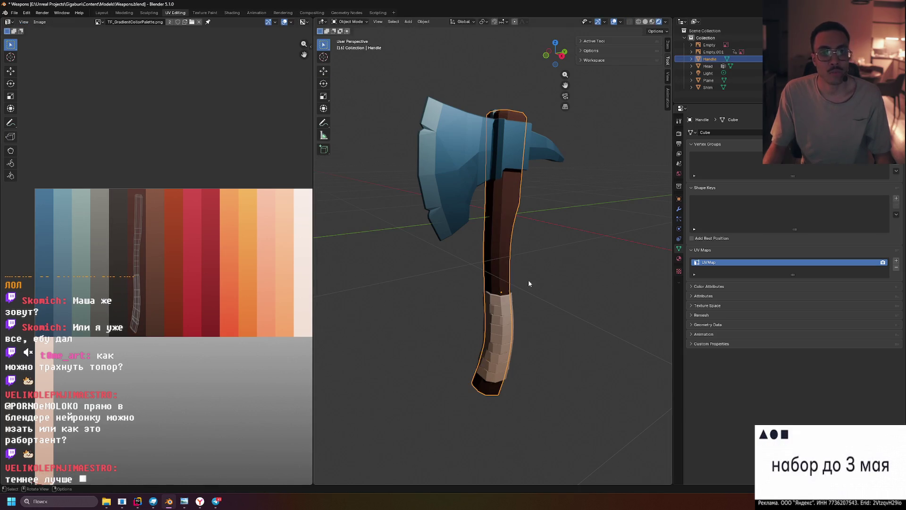
pyautogui.click(648, 291)
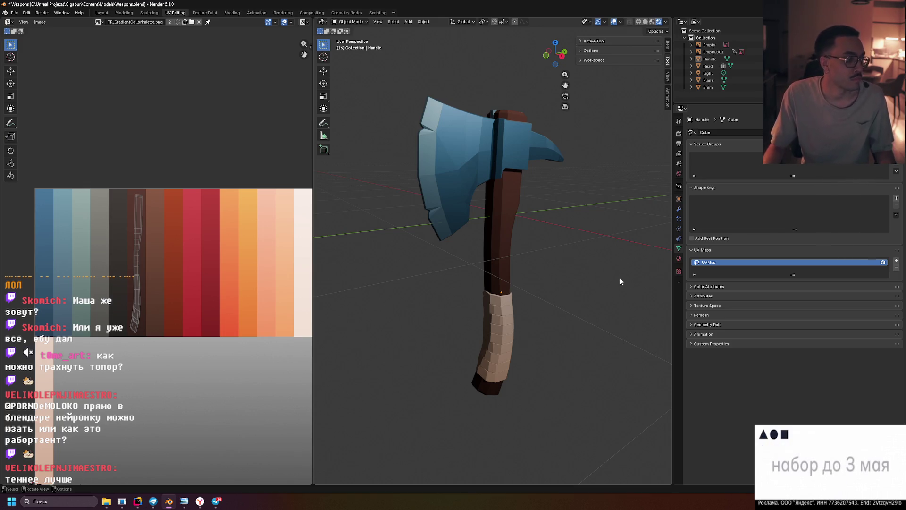
pyautogui.moveTo(602, 280)
pyautogui.mouseDown(button='middle')
pyautogui.moveTo(585, 283)
pyautogui.moveTo(595, 278)
pyautogui.mouseUp(button='middle')
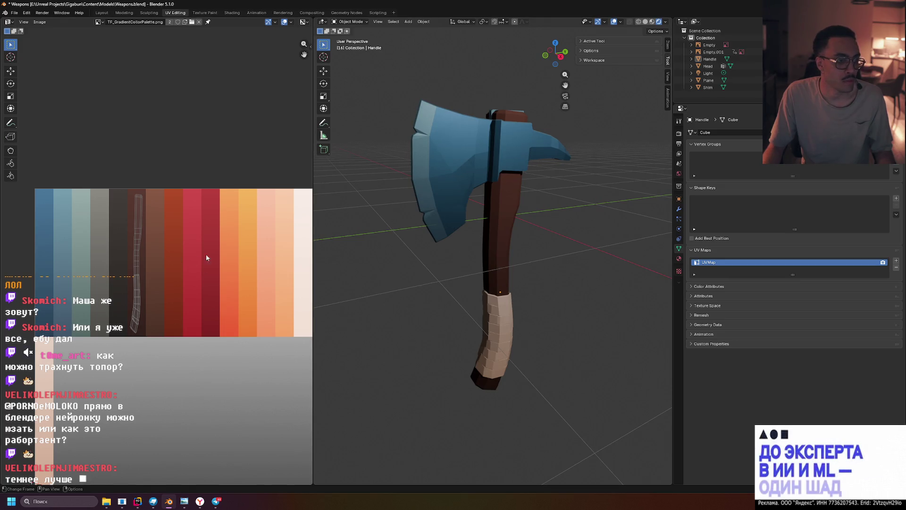
# Reselect the whole handle and slide its UVs horizontally onto the darkest stripe
pyautogui.press('Tab')
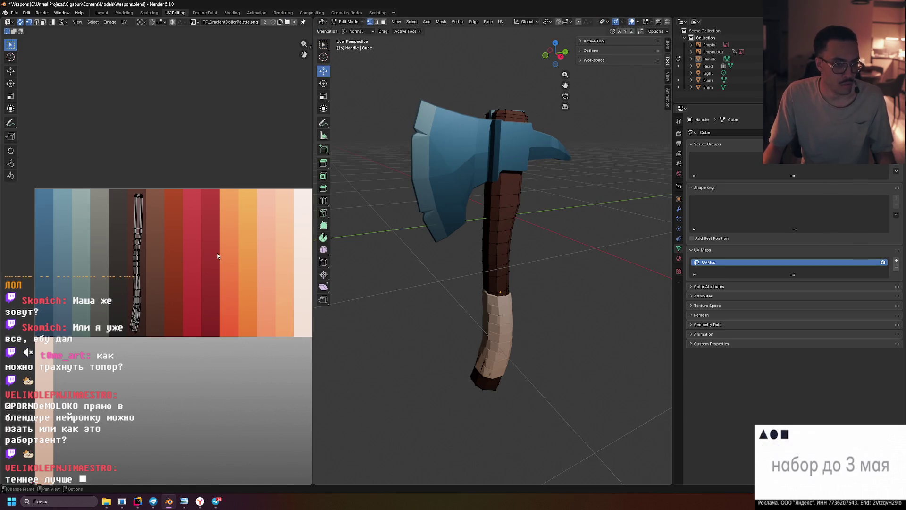
pyautogui.press('a')
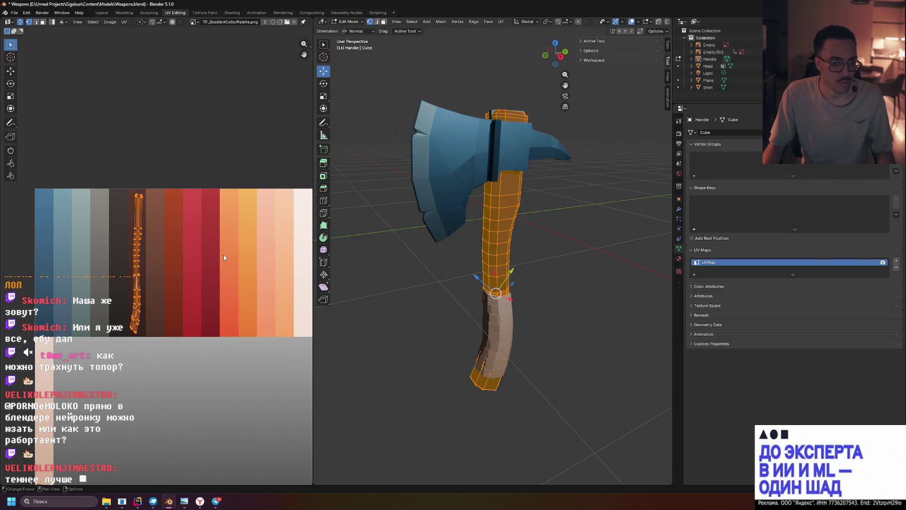
pyautogui.hotkey('alt', 'a')
pyautogui.press('a')
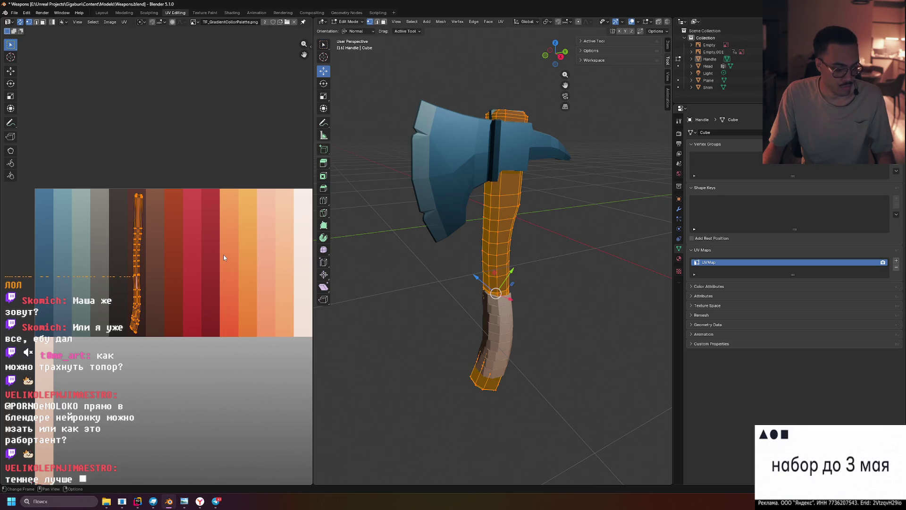
pyautogui.press('g')
pyautogui.press('x')
pyautogui.click(205, 257)
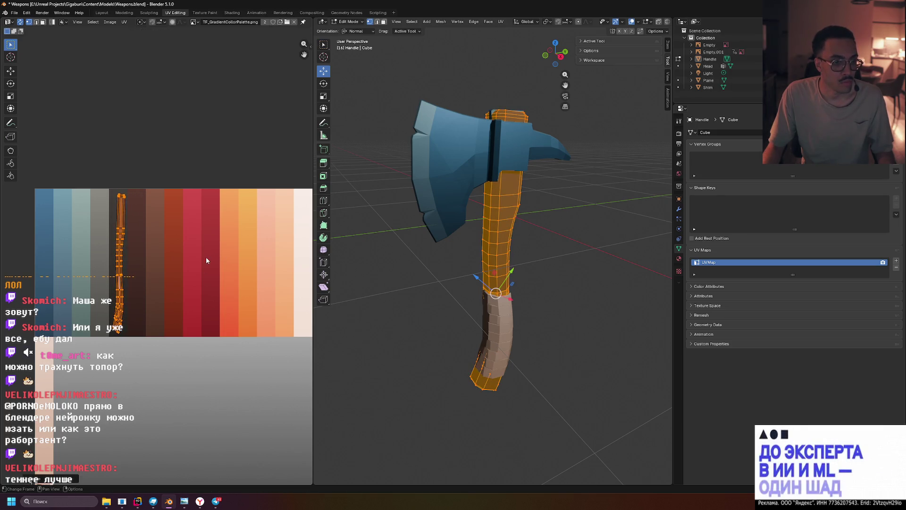
pyautogui.press('Tab')
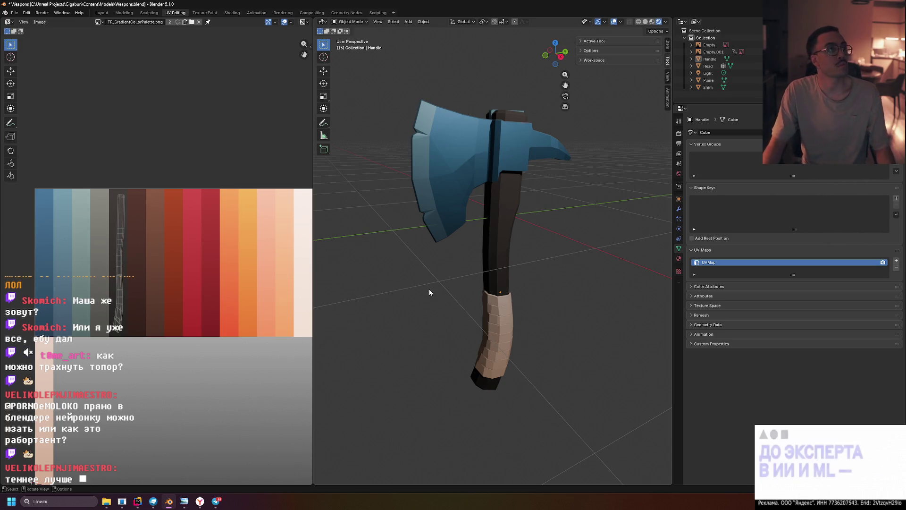
# Move the handle's UV island onto a brown palette stripe
pyautogui.scroll(-3, 410, 289)
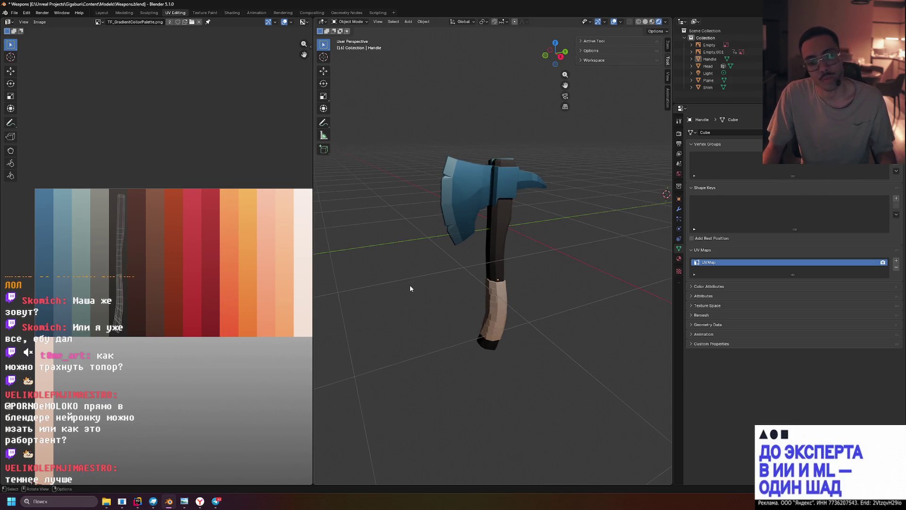
pyautogui.scroll(2, 411, 287)
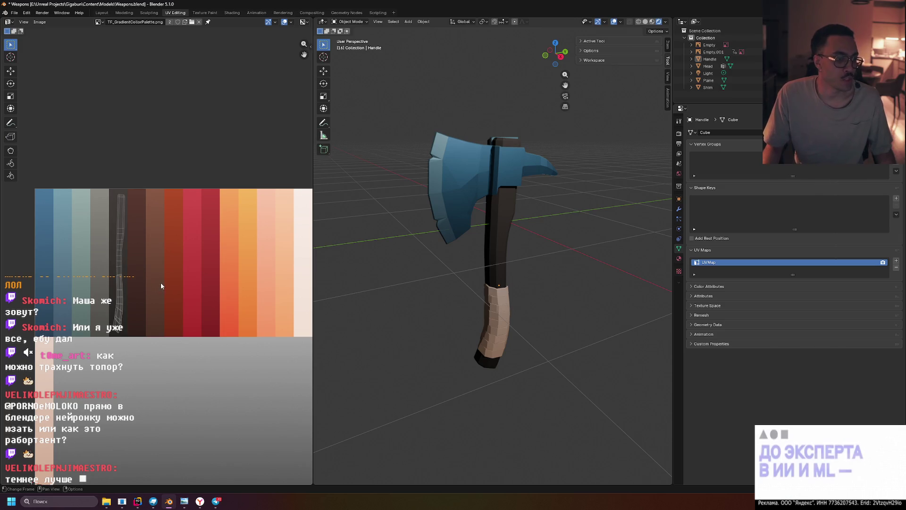
pyautogui.press('Tab')
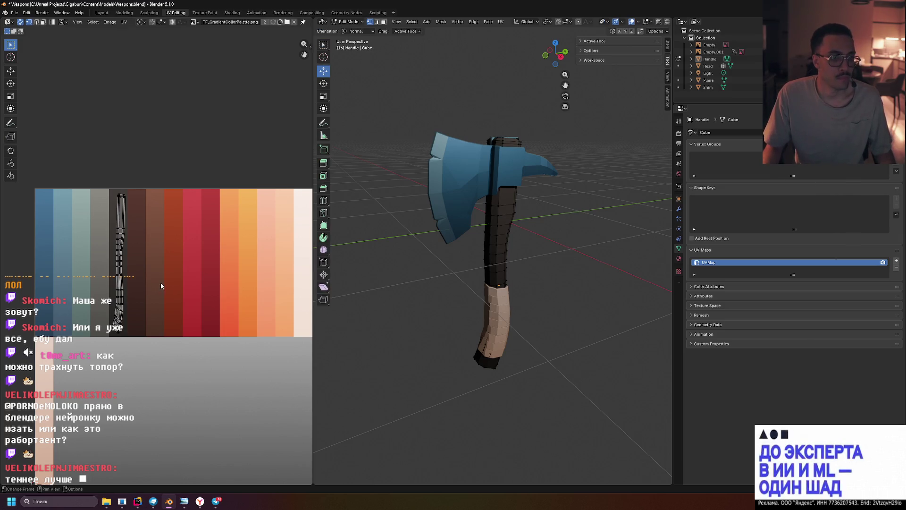
pyautogui.press('a')
pyautogui.press('g')
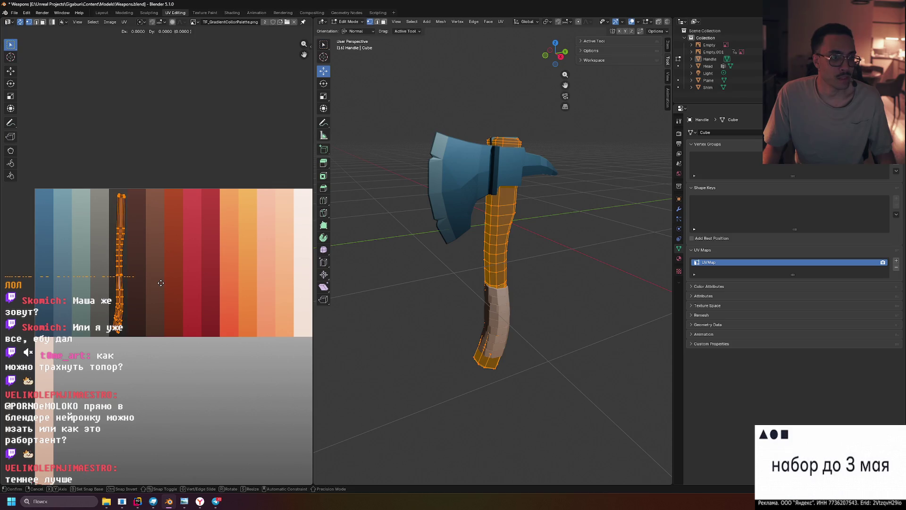
pyautogui.click(195, 283)
pyautogui.press('Tab')
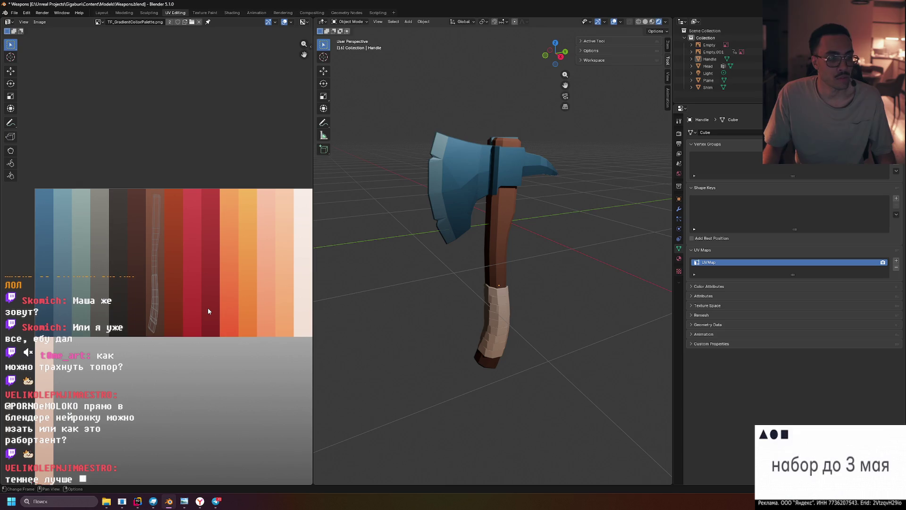
# Reposition the handle's UVs onto the reddish-orange stripe for a warm wood tone
pyautogui.press('Tab')
pyautogui.press('a')
pyautogui.press('g')
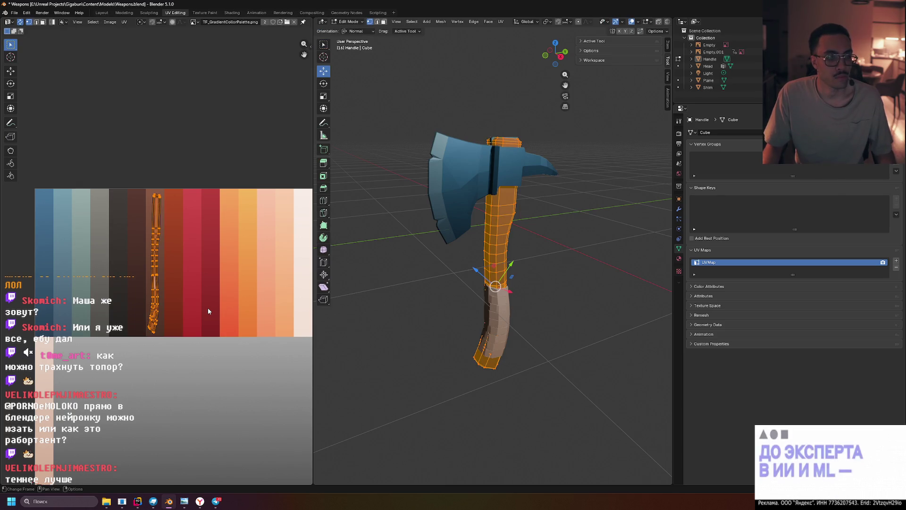
pyautogui.click(228, 308)
pyautogui.press('Tab')
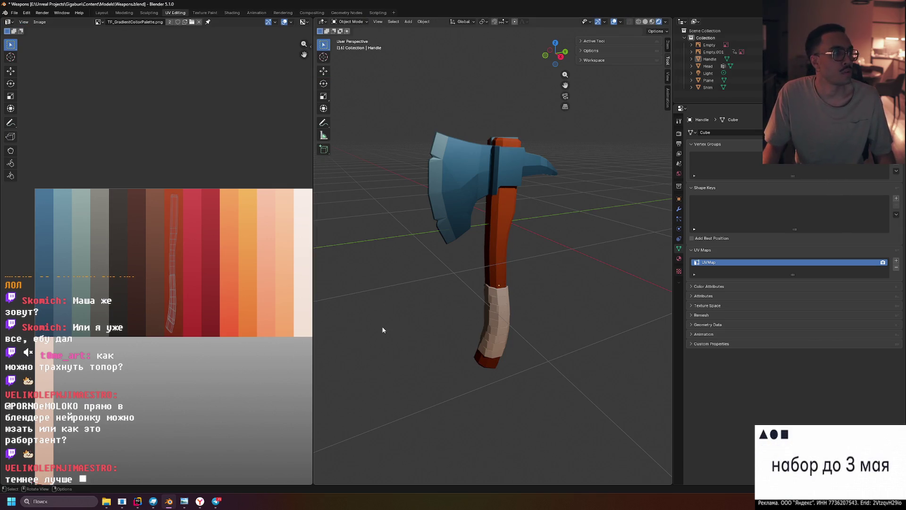
pyautogui.moveTo(537, 332)
pyautogui.mouseDown(button='middle')
pyautogui.moveTo(471, 324)
pyautogui.moveTo(564, 321)
pyautogui.moveTo(449, 310)
pyautogui.moveTo(548, 326)
pyautogui.moveTo(631, 63)
pyautogui.mouseUp(button='middle')
pyautogui.scroll(3, 557, 320)
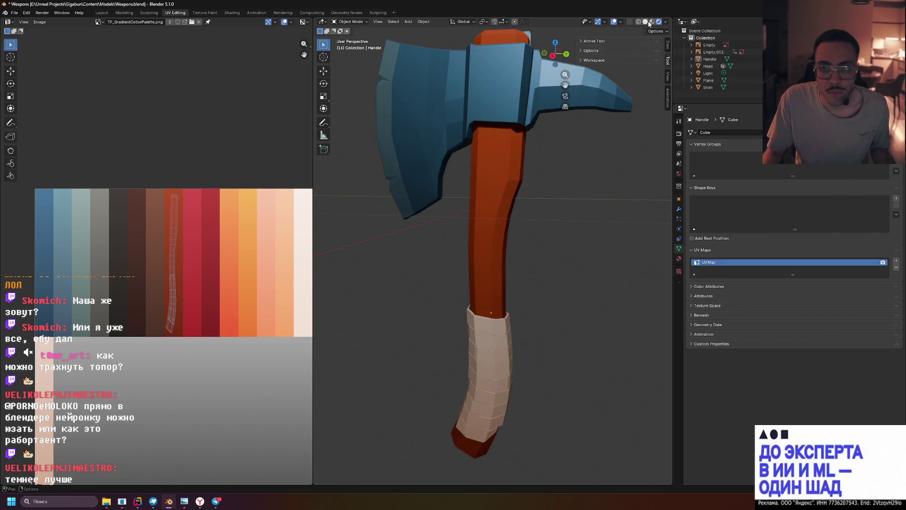
pyautogui.click(645, 21)
pyautogui.click(651, 22)
pyautogui.moveTo(543, 264); pyautogui.dragTo(570, 284, button='middle')
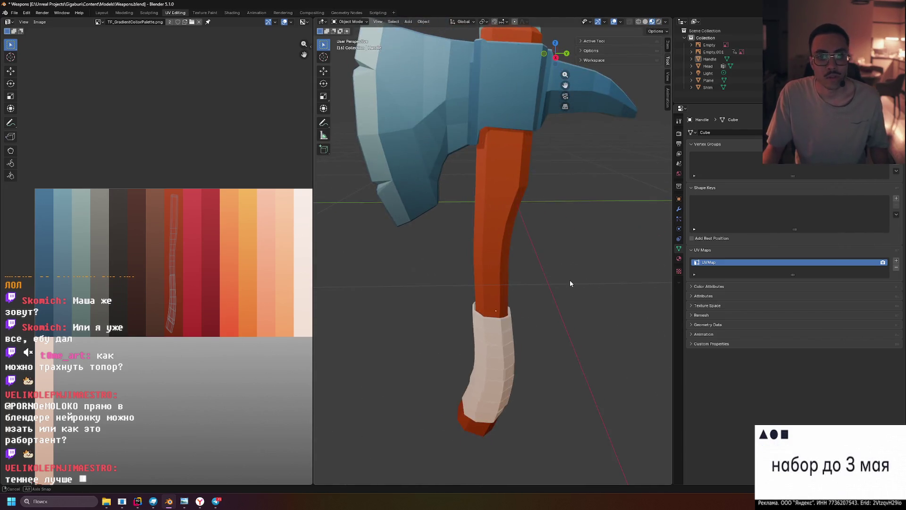
pyautogui.scroll(-5, 570, 283)
pyautogui.scroll(3, 570, 282)
pyautogui.click(659, 22)
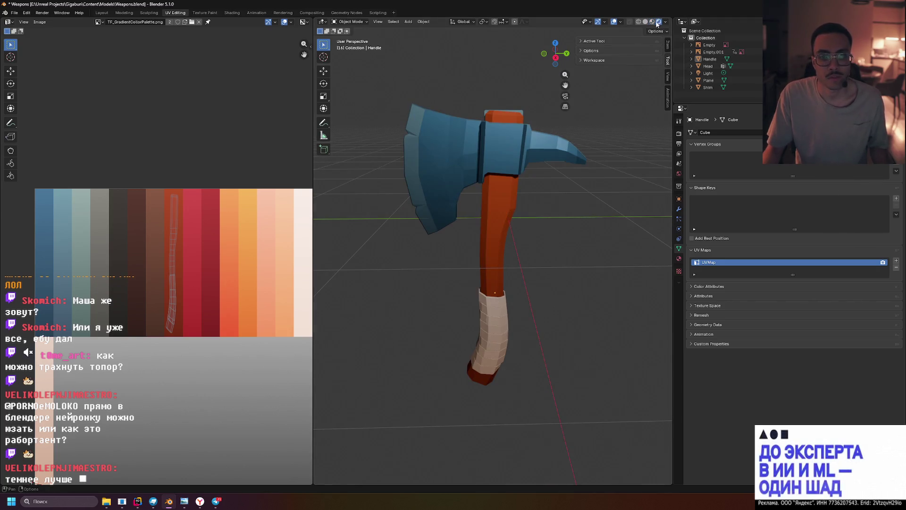
pyautogui.moveTo(539, 287)
pyautogui.mouseDown(button='middle')
pyautogui.moveTo(516, 285)
pyautogui.moveTo(512, 265)
pyautogui.moveTo(499, 267)
pyautogui.moveTo(558, 270)
pyautogui.mouseUp(button='middle')
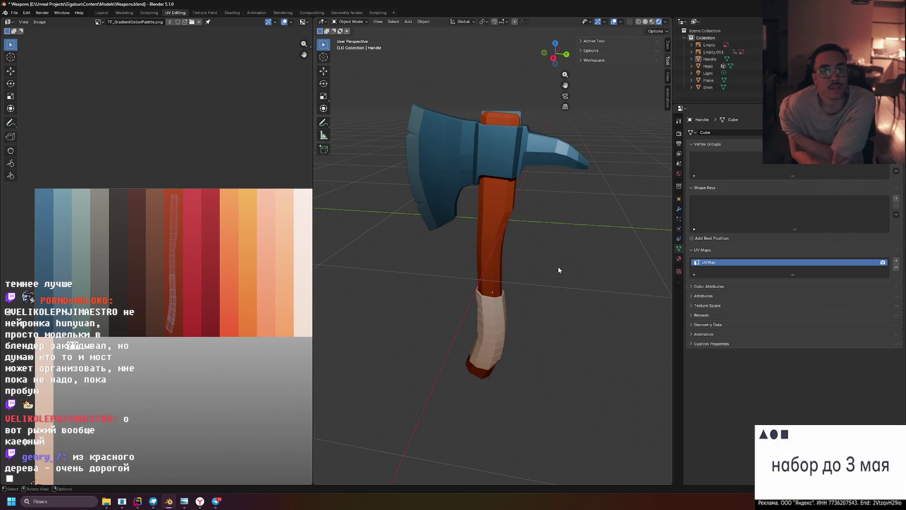
pyautogui.moveTo(547, 218)
pyautogui.mouseDown(button='middle')
pyautogui.moveTo(595, 205)
pyautogui.moveTo(565, 217)
pyautogui.moveTo(434, 174)
pyautogui.mouseUp(button='middle')
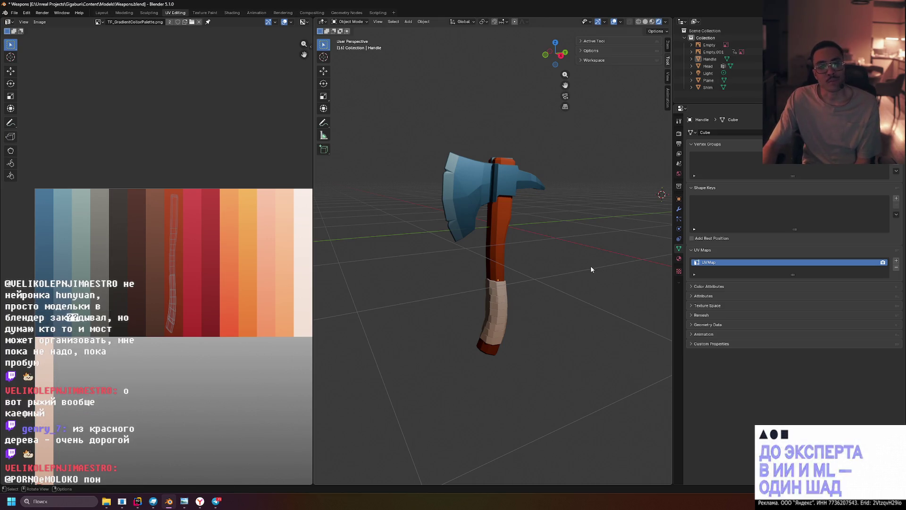
pyautogui.moveTo(394, 129); pyautogui.dragTo(620, 402)
pyautogui.click(619, 404)
pyautogui.moveTo(405, 142); pyautogui.dragTo(578, 391)
pyautogui.click(578, 391)
pyautogui.moveTo(622, 368); pyautogui.dragTo(399, 144)
pyautogui.click(403, 164)
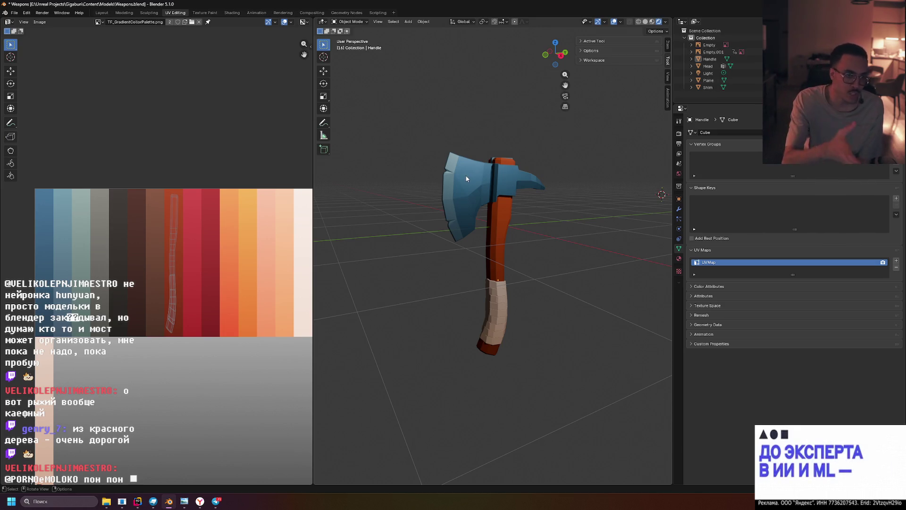
pyautogui.scroll(3, 501, 215)
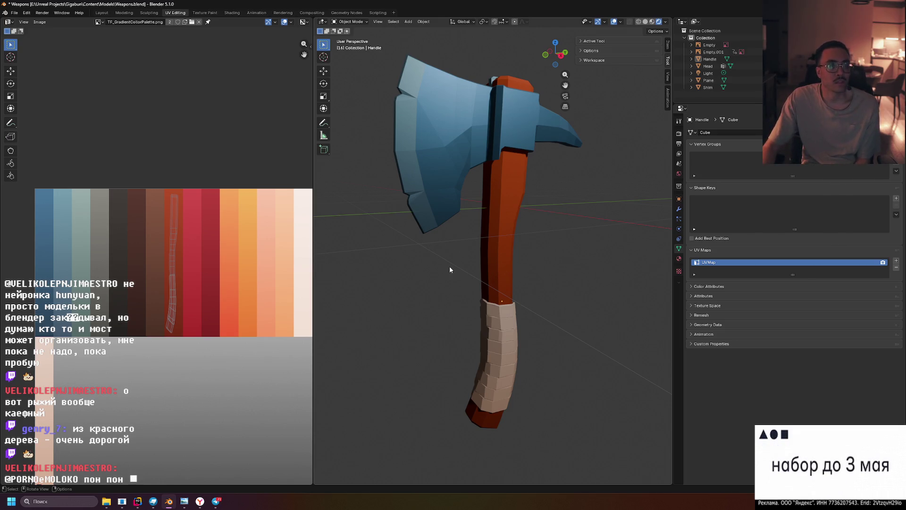
pyautogui.scroll(-2, 448, 268)
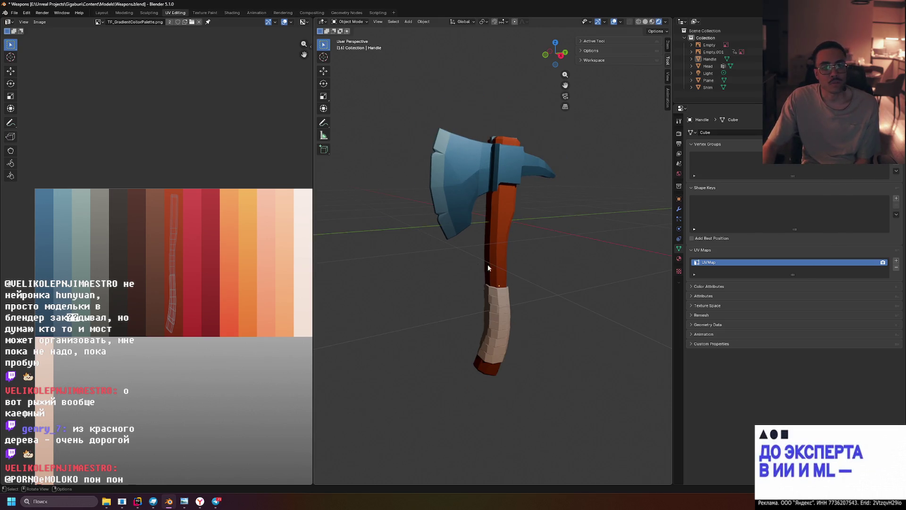
pyautogui.moveTo(585, 285)
pyautogui.mouseDown(button='middle')
pyautogui.moveTo(528, 292)
pyautogui.moveTo(593, 298)
pyautogui.mouseUp(button='middle')
pyautogui.moveTo(363, 105)
pyautogui.mouseDown()
pyautogui.moveTo(639, 406)
pyautogui.moveTo(508, 279)
pyautogui.moveTo(367, 114)
pyautogui.mouseUp()
pyautogui.click(368, 117)
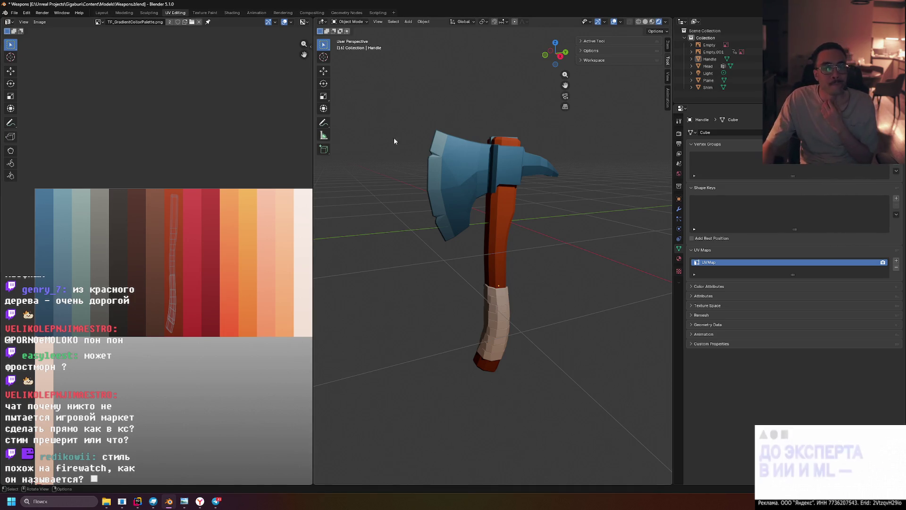
# Slide the handle's UVs horizontally onto a brown stripe and return to Object Mode
pyautogui.scroll(-4, 447, 160)
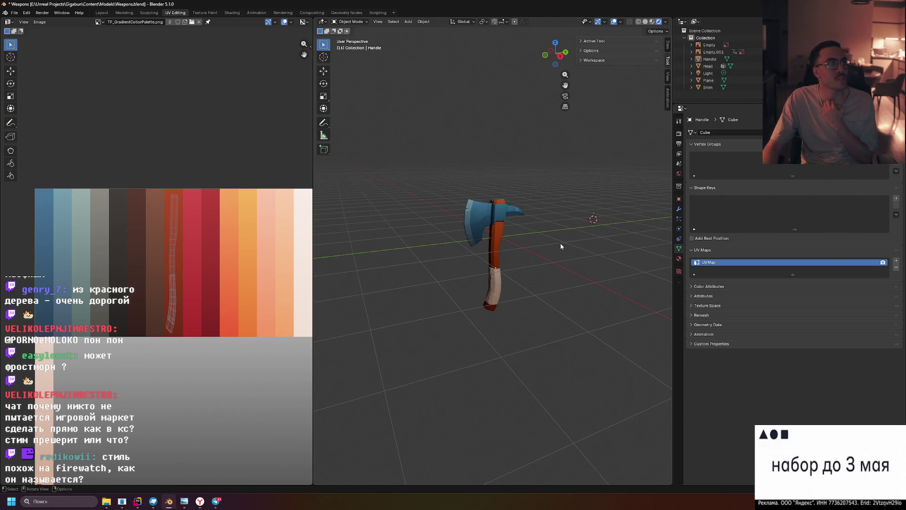
pyautogui.scroll(5, 560, 243)
pyautogui.scroll(-2, 556, 257)
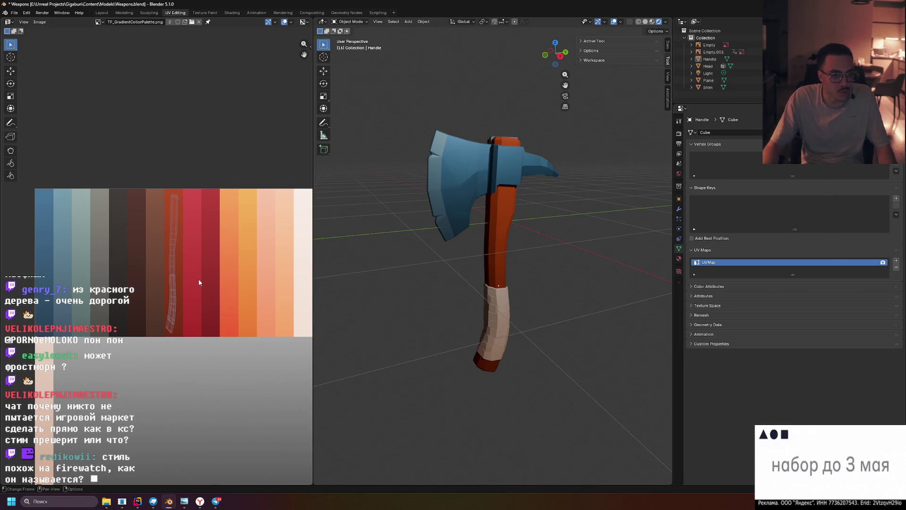
pyautogui.press('Tab')
pyautogui.press('a')
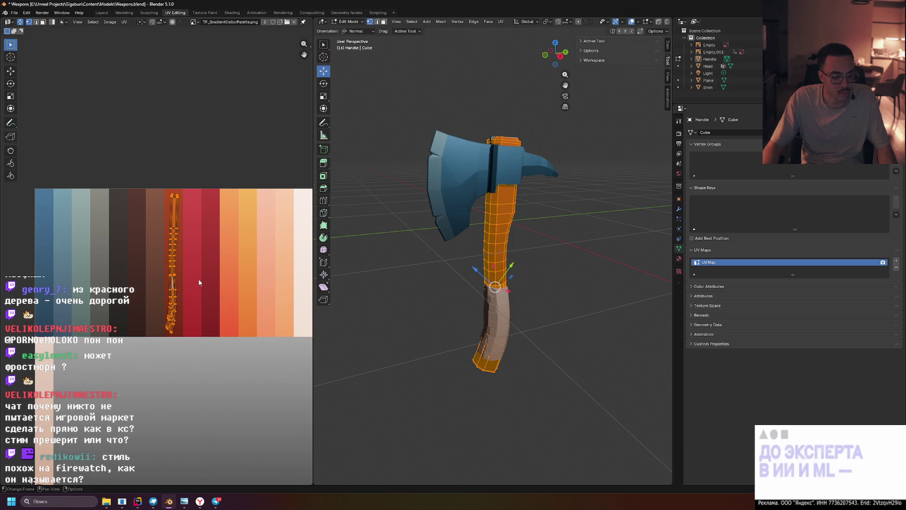
pyautogui.press('g')
pyautogui.press('x')
pyautogui.click(180, 280)
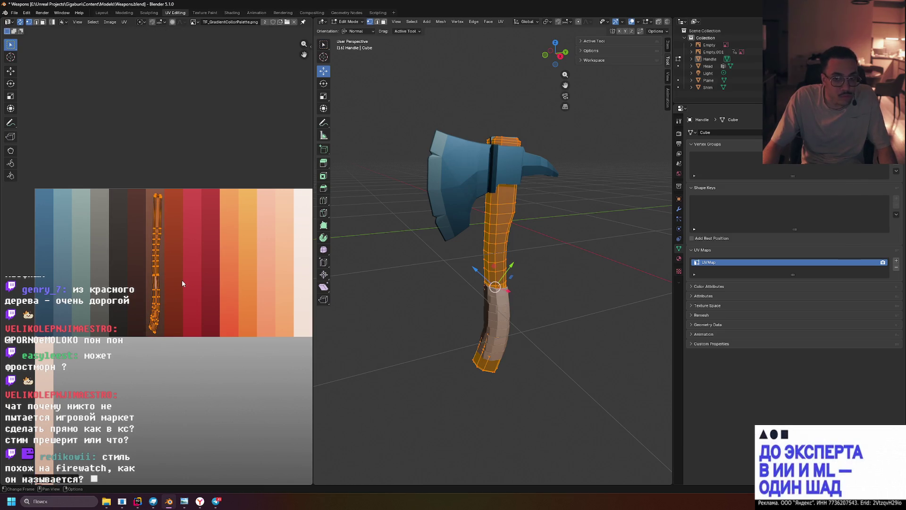
pyautogui.click(457, 286)
pyautogui.press('Tab')
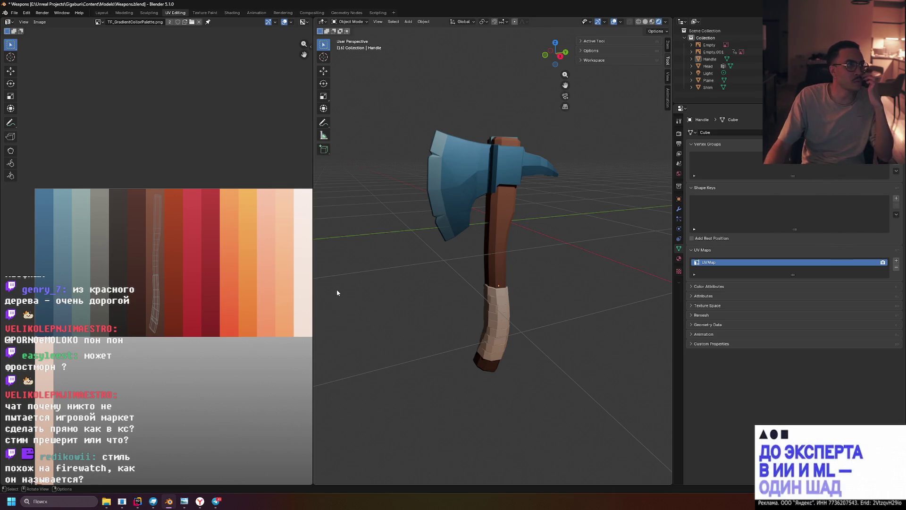
# Glance at Telegram, then move the handle's UVs onto a darker brown swatch
pyautogui.click(215, 501)
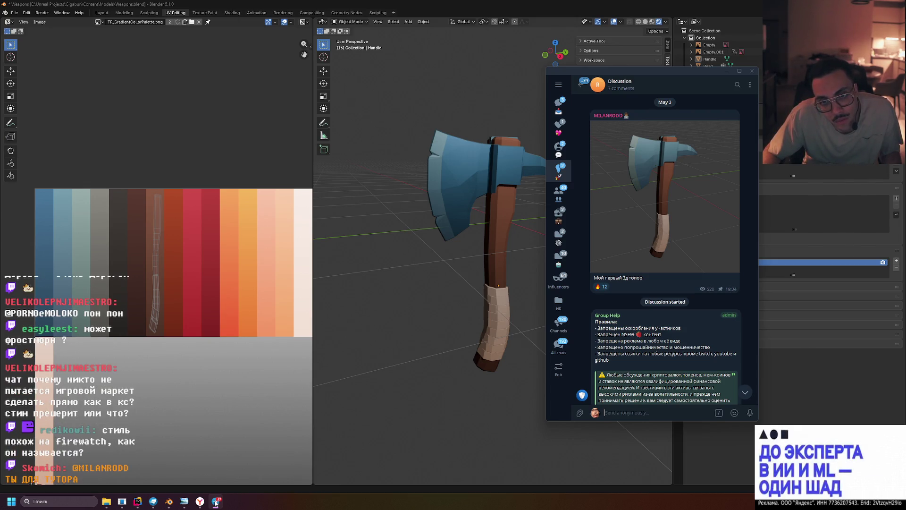
pyautogui.click(215, 501)
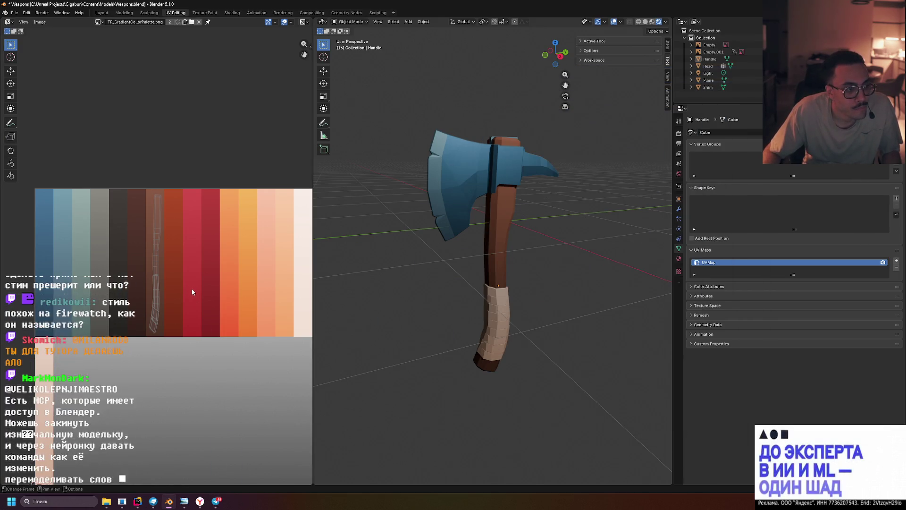
pyautogui.press('Tab')
pyautogui.press('a')
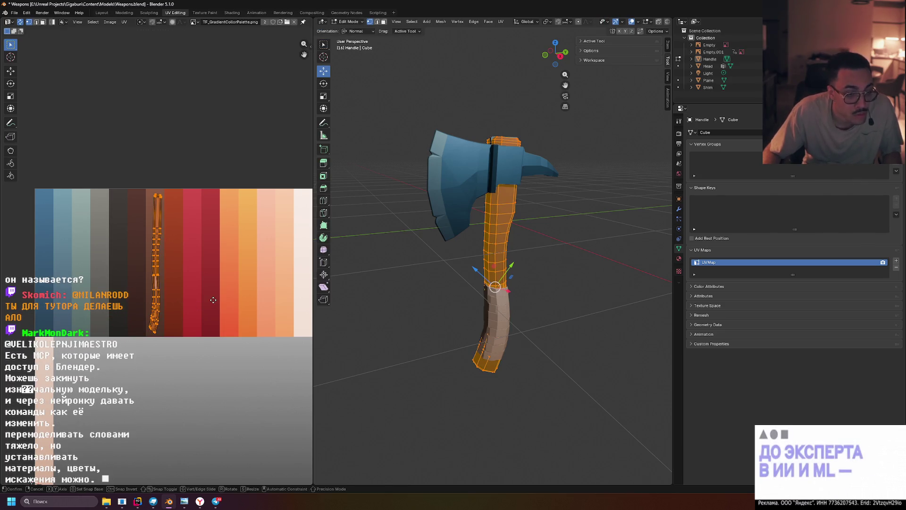
pyautogui.press('g')
pyautogui.click(195, 302)
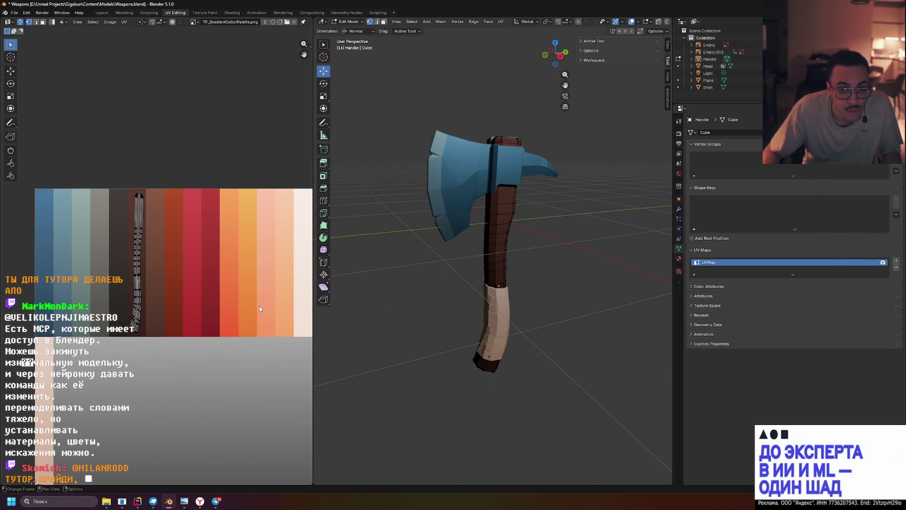
pyautogui.press('Tab')
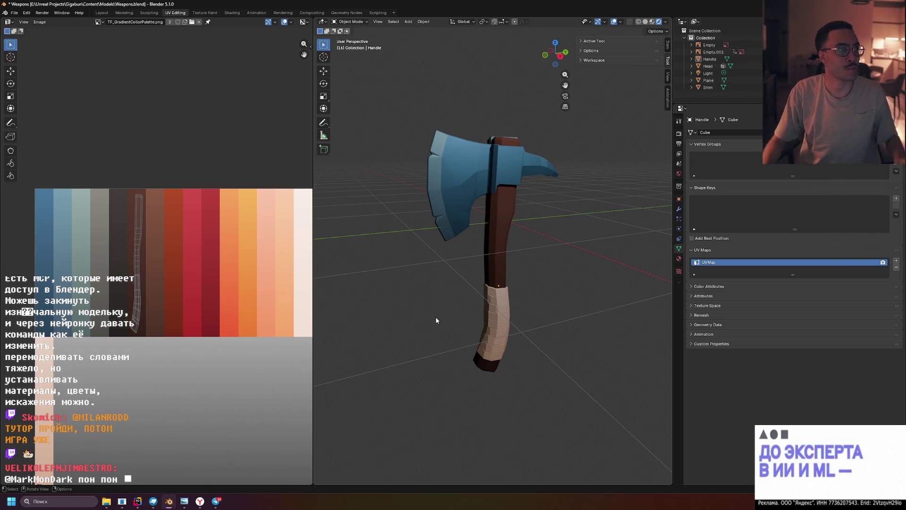
# Save Weapons.blend and snip the region around the axe in the viewport
pyautogui.moveTo(602, 291); pyautogui.dragTo(592, 238, button='middle')
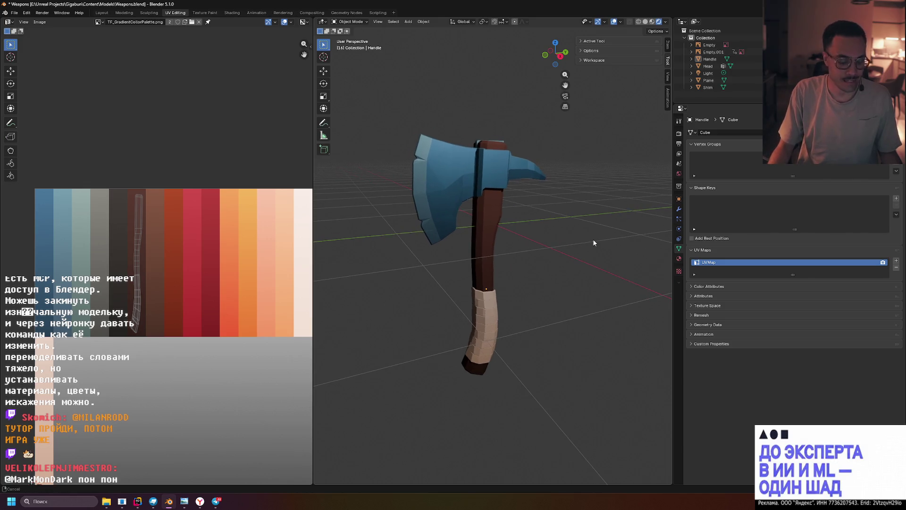
pyautogui.hotkey('ctrl', 's')
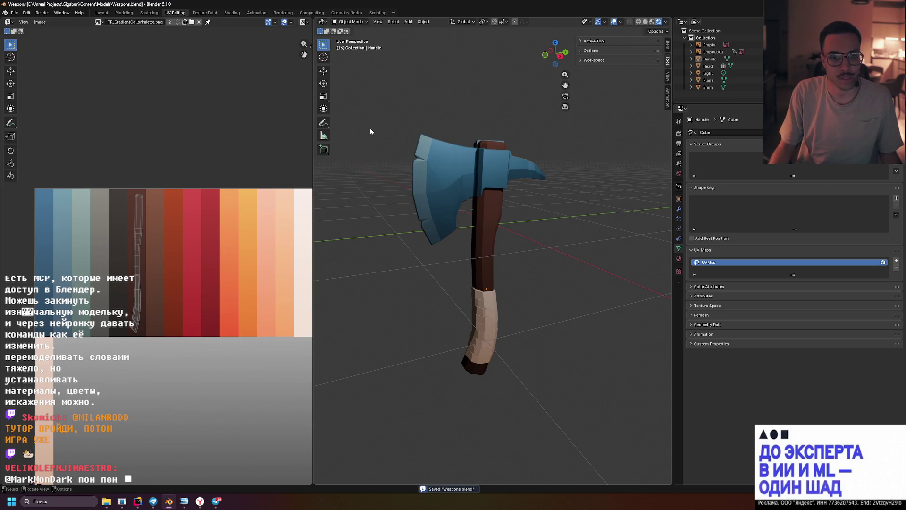
pyautogui.press('super+shift+s')
pyautogui.moveTo(346, 112)
pyautogui.mouseDown()
pyautogui.moveTo(593, 319)
pyautogui.moveTo(601, 406)
pyautogui.mouseUp()
# Cycle through the Modeling, UV Editing and Shading layouts, leaving edit mode for object mode
pyautogui.moveTo(581, 340); pyautogui.dragTo(566, 330, button='middle')
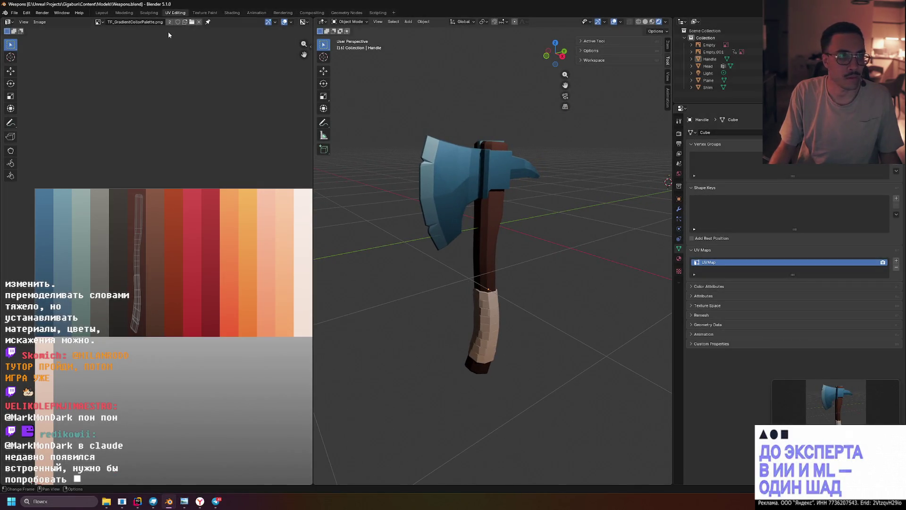
pyautogui.click(134, 14)
pyautogui.scroll(-4, 417, 192)
pyautogui.scroll(3, 417, 190)
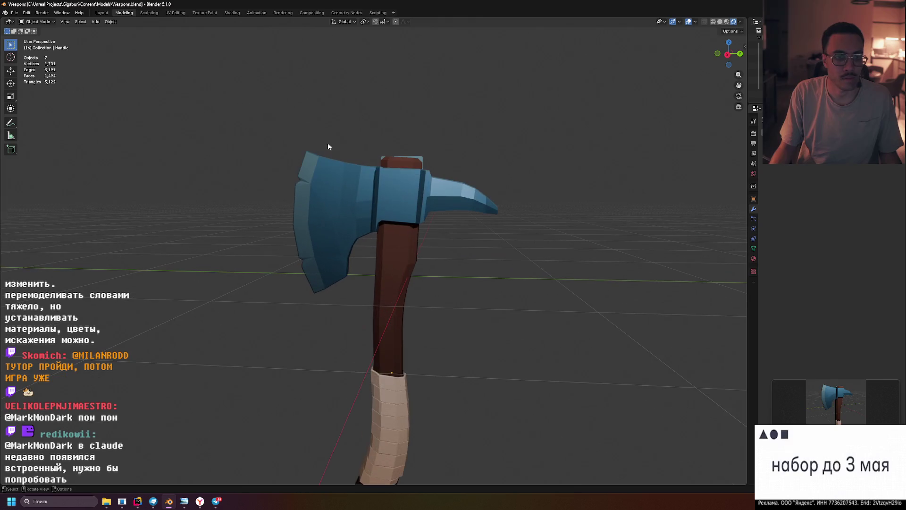
pyautogui.click(175, 13)
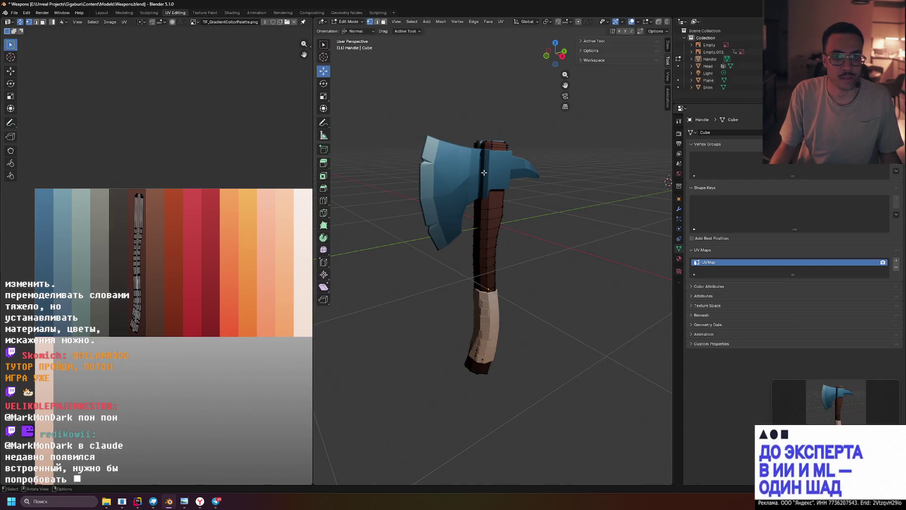
pyautogui.press('Tab')
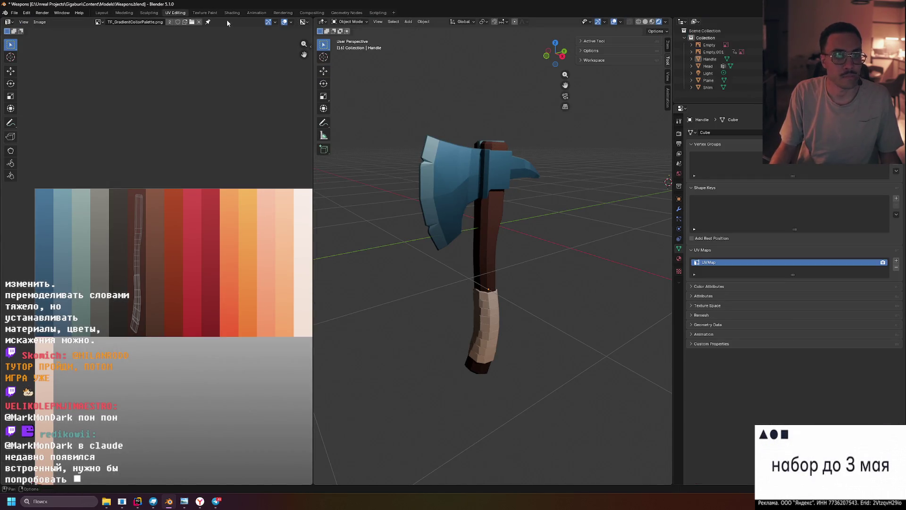
pyautogui.click(232, 12)
pyautogui.scroll(2, 490, 142)
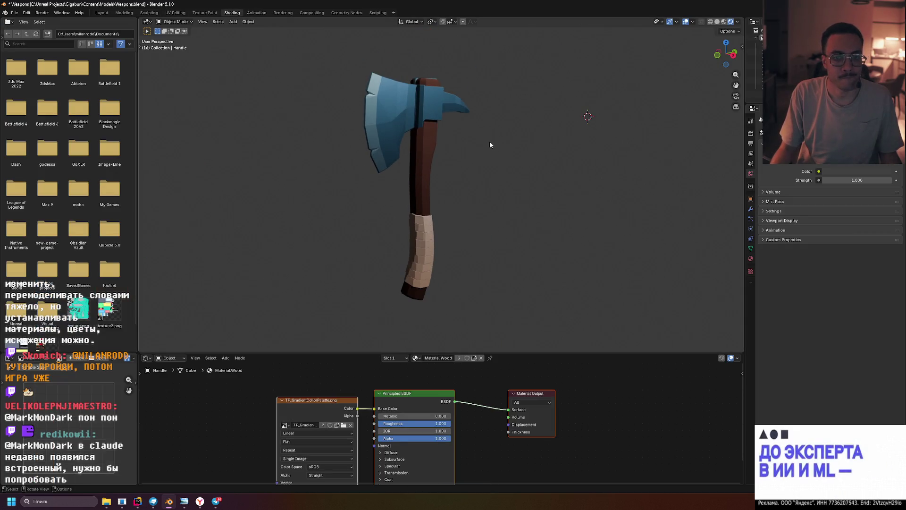
# Back in UV Editing and object mode, capture a fresh snip of the finished axe
pyautogui.hotkey('ctrl', 'pageup')
pyautogui.hotkey('ctrl', 'pageup')
pyautogui.moveTo(531, 161); pyautogui.dragTo(542, 166, button='middle')
pyautogui.scroll(-1, 543, 167)
pyautogui.scroll(2, 554, 169)
pyautogui.press('Tab')
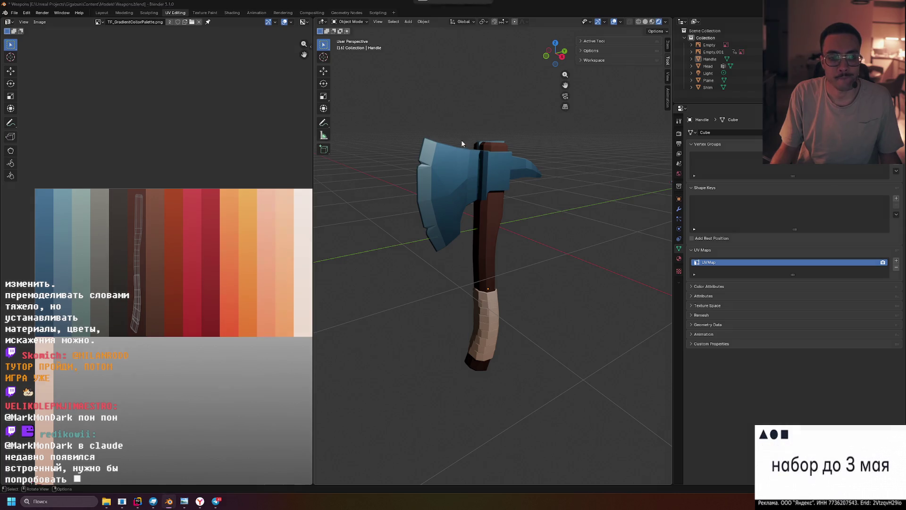
pyautogui.press('super+shift+s')
pyautogui.moveTo(361, 118)
pyautogui.mouseDown()
pyautogui.moveTo(610, 328)
pyautogui.moveTo(614, 394)
pyautogui.moveTo(615, 384)
pyautogui.mouseUp()
# Bring up Telegram, return to the channel and start editing the axe post
pyautogui.click(216, 501)
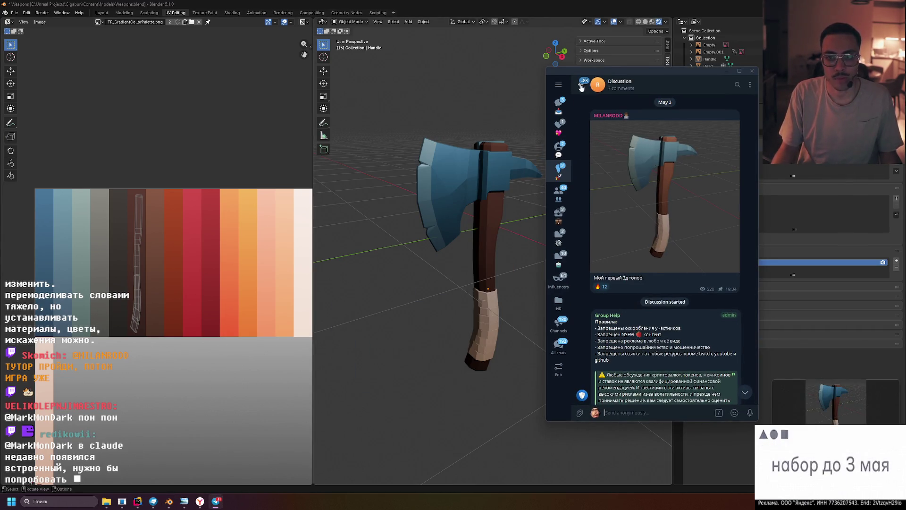
pyautogui.press('Escape')
pyautogui.rightClick(667, 303)
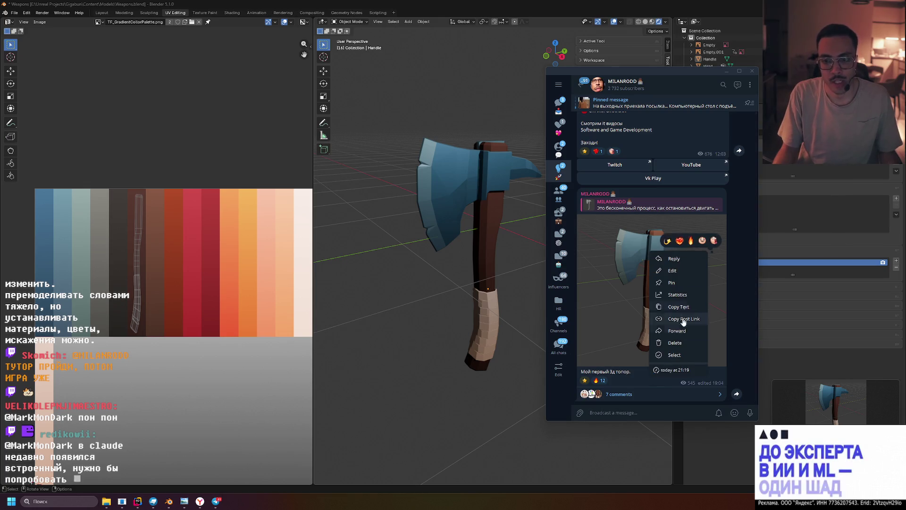
pyautogui.click(673, 271)
# Load the new axe screenshot into the post, save it, and bring Blender back in front
pyautogui.click(658, 395)
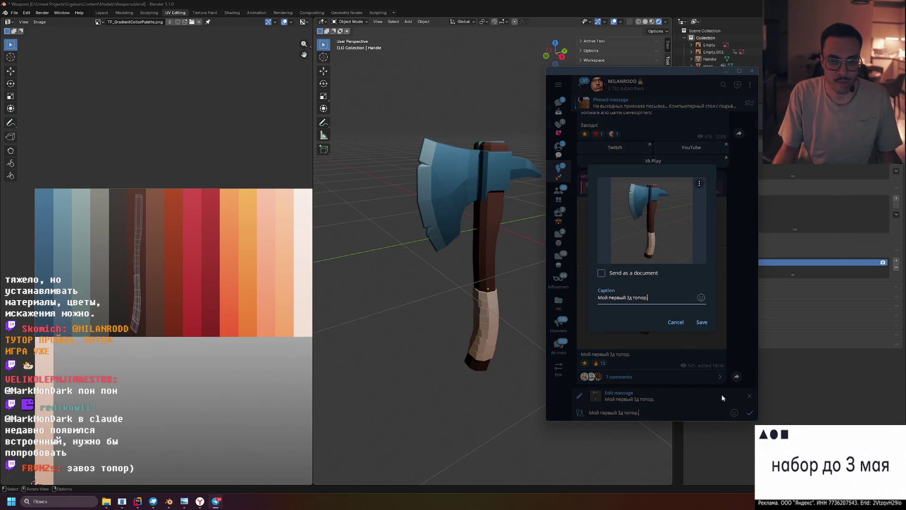
pyautogui.click(702, 322)
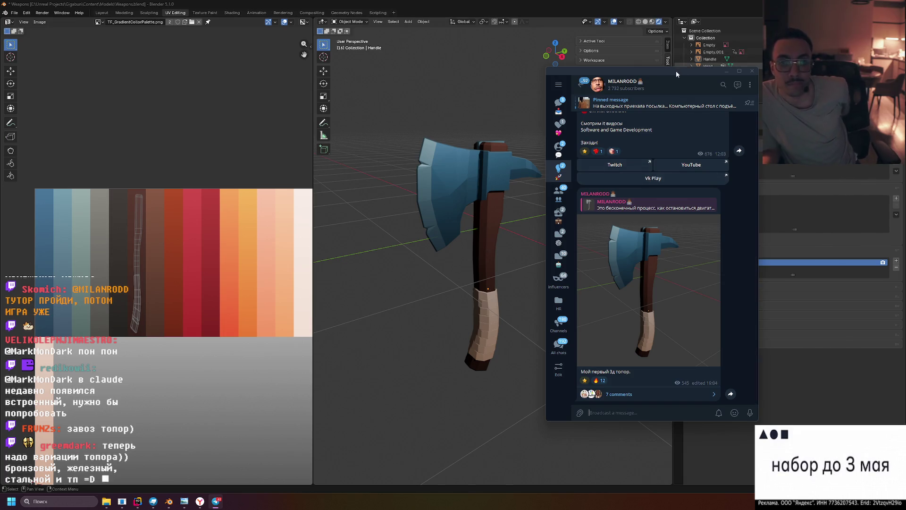
pyautogui.moveTo(677, 72); pyautogui.dragTo(741, 78)
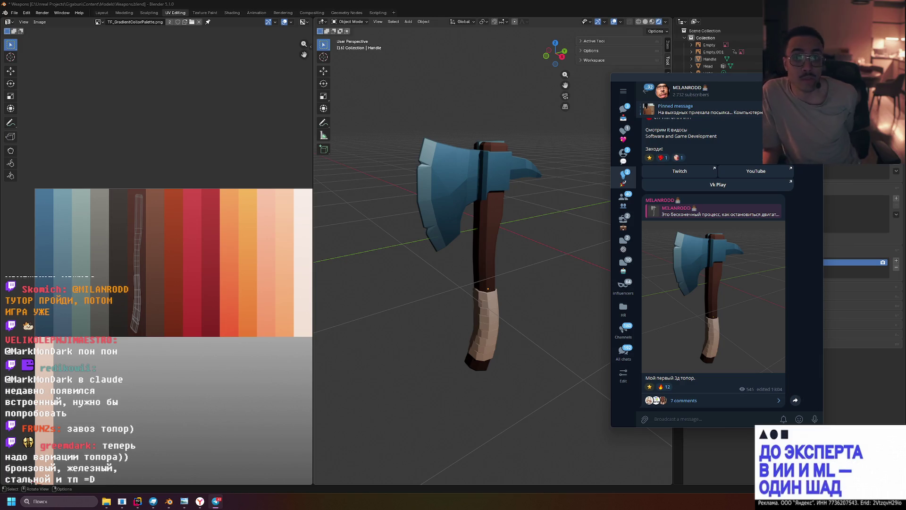
pyautogui.click(362, 233)
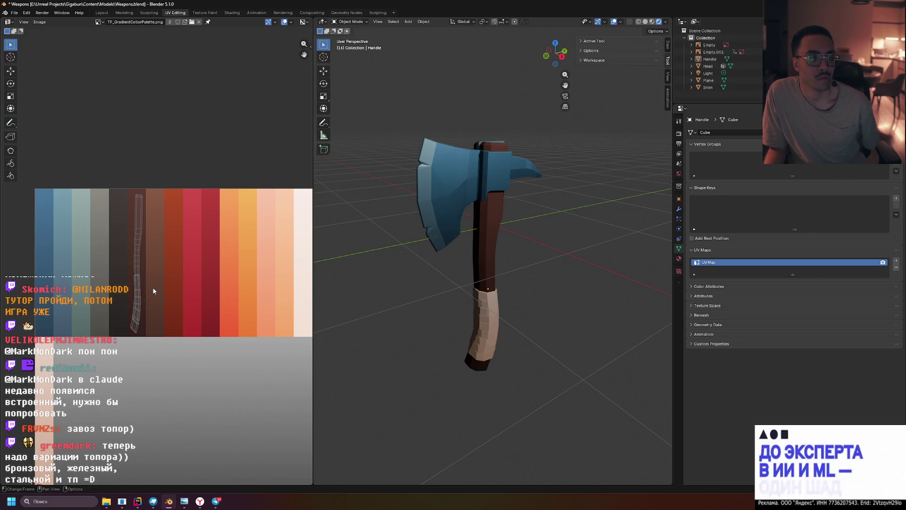
# Orbit and zoom around the axe to inspect it from several angles
pyautogui.scroll(-4, 581, 290)
pyautogui.moveTo(581, 291)
pyautogui.mouseDown(button='middle')
pyautogui.moveTo(568, 273)
pyautogui.moveTo(557, 279)
pyautogui.moveTo(568, 287)
pyautogui.moveTo(636, 261)
pyautogui.moveTo(524, 259)
pyautogui.mouseUp(button='middle')
pyautogui.scroll(-2, 569, 285)
pyautogui.scroll(5, 526, 262)
pyautogui.scroll(3, 524, 259)
pyautogui.moveTo(389, 193)
pyautogui.mouseDown(button='middle')
pyautogui.moveTo(438, 181)
pyautogui.moveTo(432, 168)
pyautogui.mouseUp(button='middle')
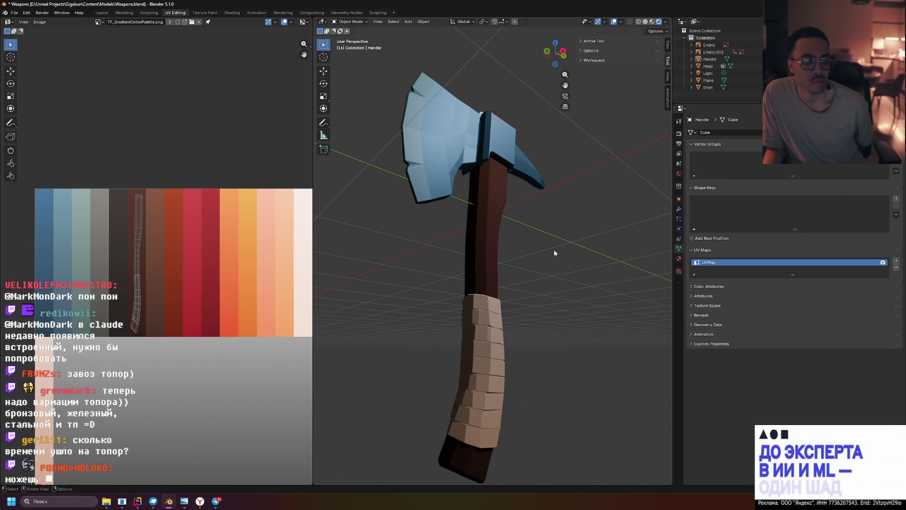
pyautogui.scroll(-1, 552, 252)
pyautogui.moveTo(552, 252); pyautogui.dragTo(548, 276, button='middle')
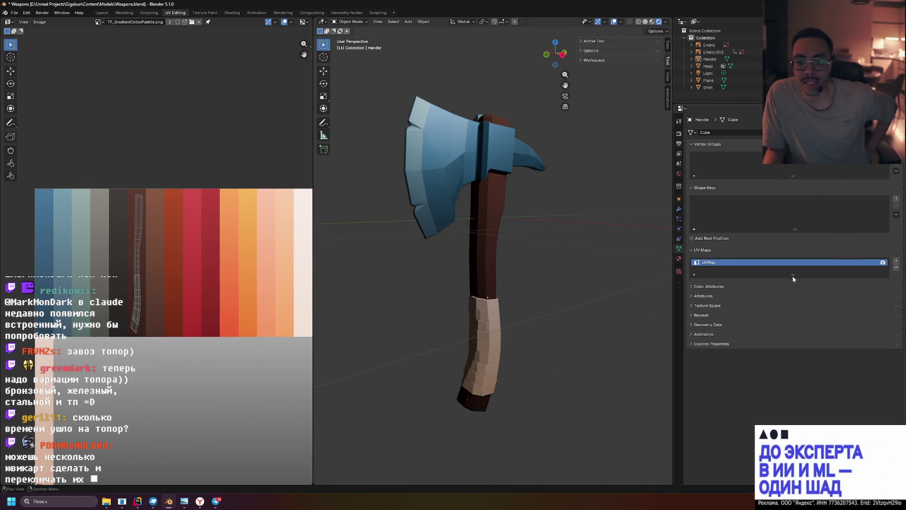
# Enlarge the UV Maps list and flip the sidebar between View and Tool tabs
pyautogui.moveTo(793, 275); pyautogui.dragTo(794, 302)
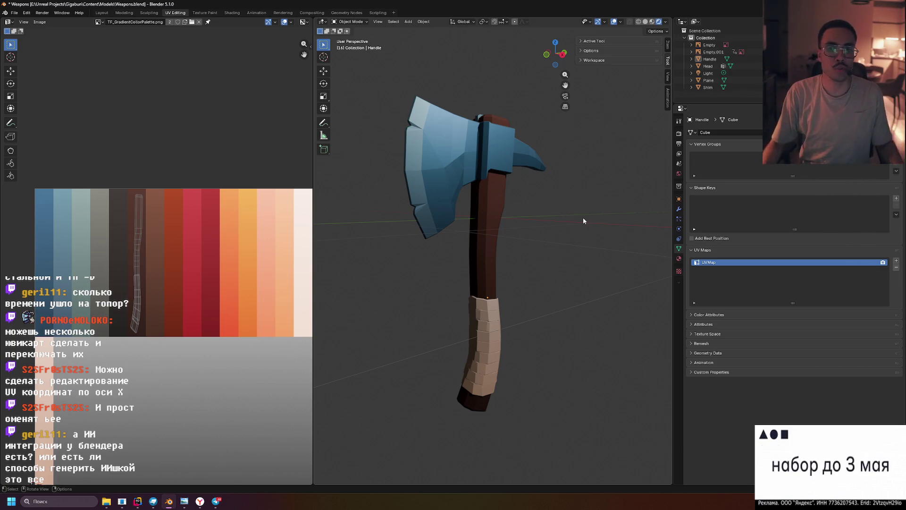
pyautogui.click(668, 74)
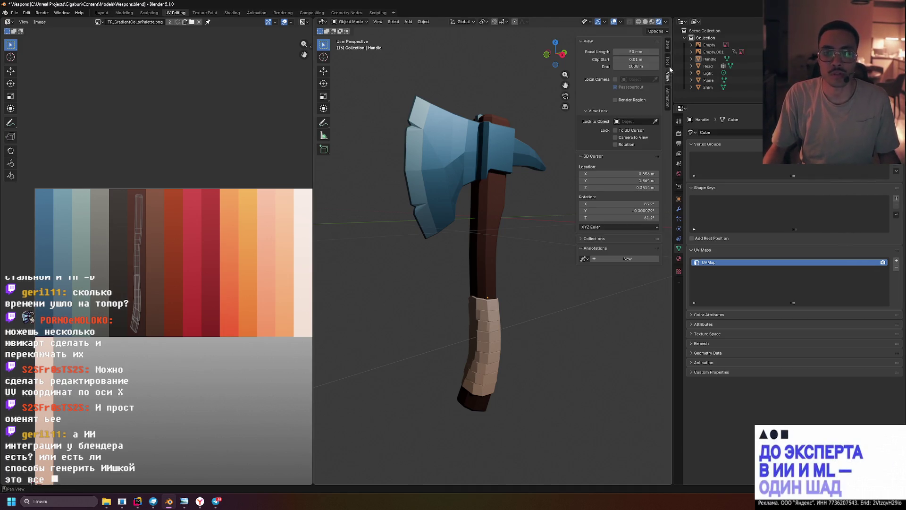
pyautogui.click(668, 57)
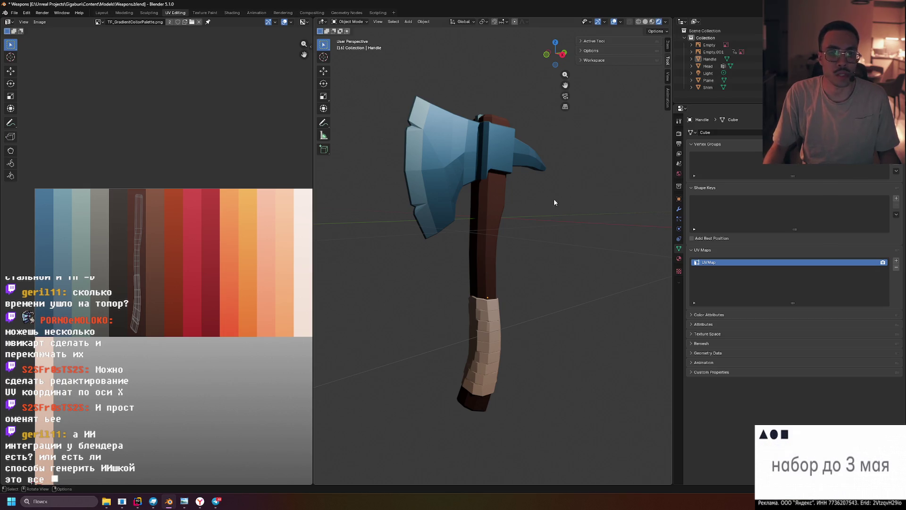
# Open the updated axe photo in the channel post full-size, then close the viewer
pyautogui.click(213, 505)
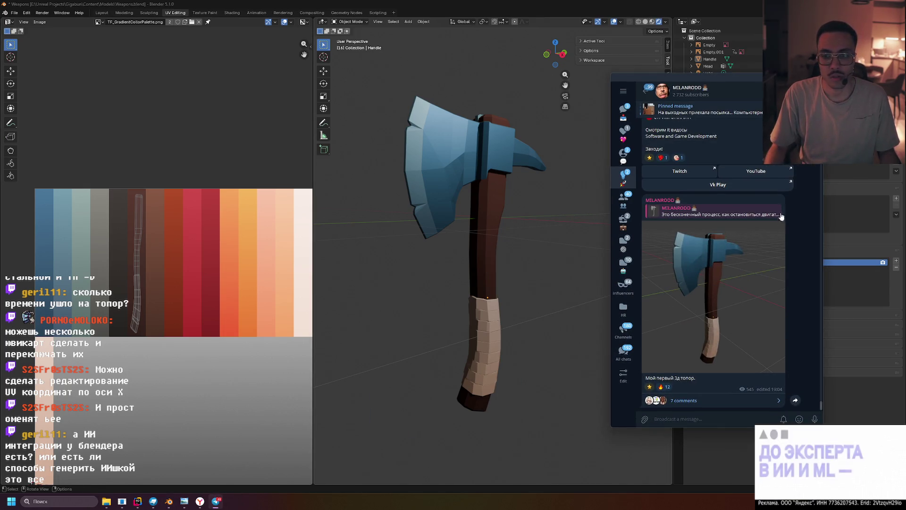
pyautogui.click(525, 257)
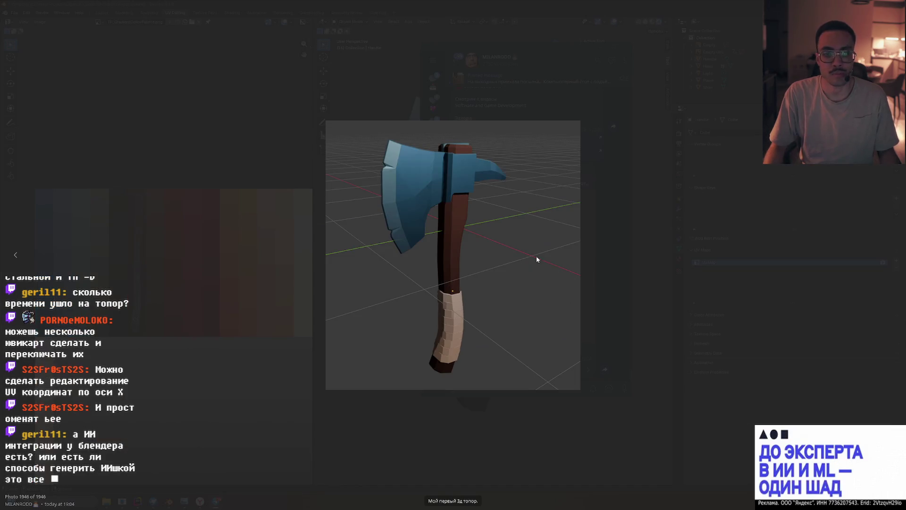
pyautogui.click(614, 202)
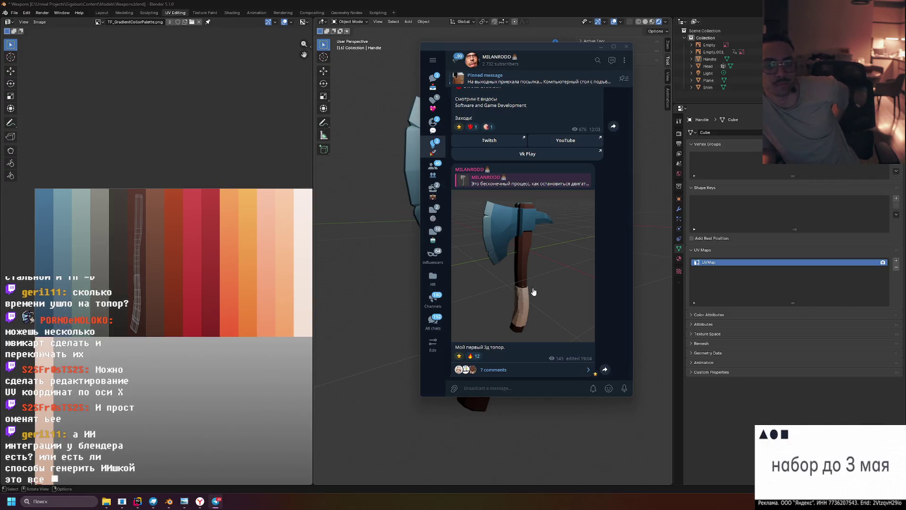